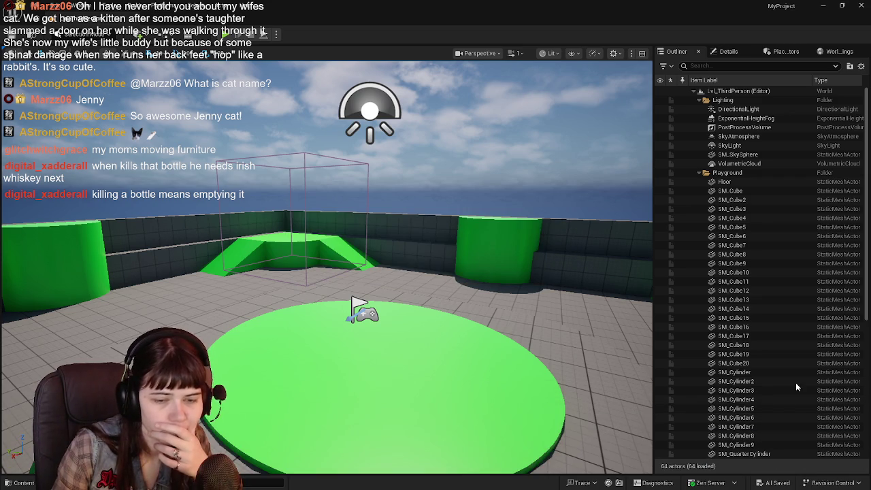
Step: Open the Content Drawer and go up to the top-level Content folder to reach IMC_Shopping
{"action": "left_click", "coordinate": [20, 483]}
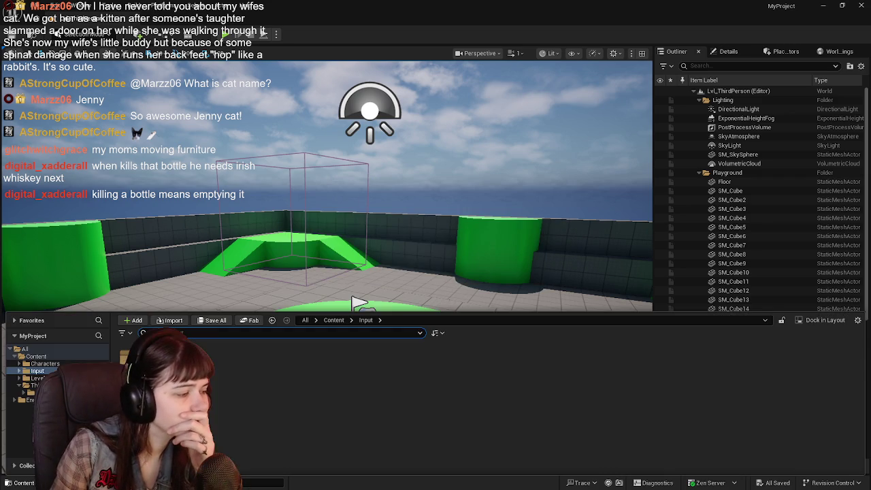
{"action": "left_click", "coordinate": [333, 320]}
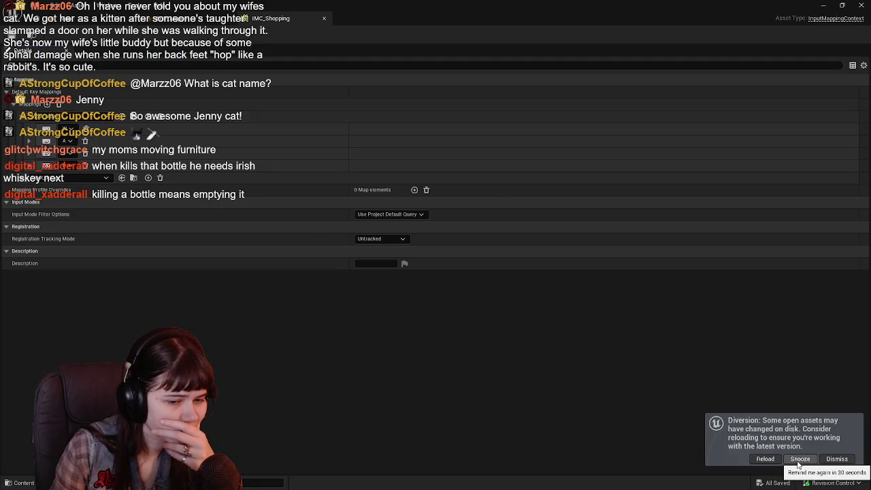
Step: Dismiss the changed-on-disk notice and briefly test-play the shopping level
{"action": "left_click", "coordinate": [19, 482]}
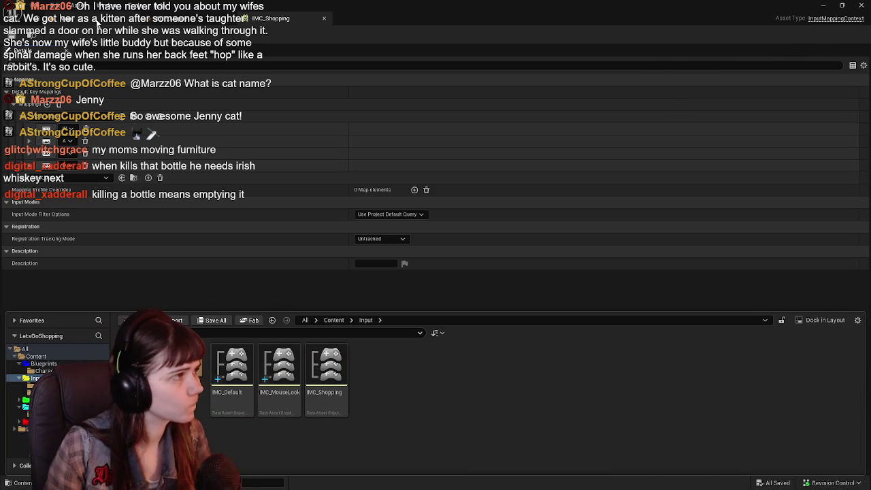
{"action": "left_click", "coordinate": [68, 18]}
{"action": "left_click", "coordinate": [226, 34]}
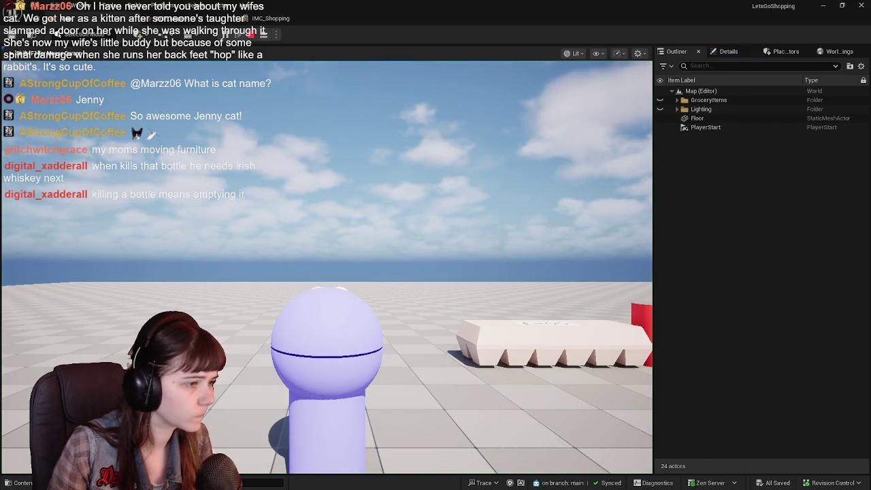
{"action": "key", "text": "Escape"}
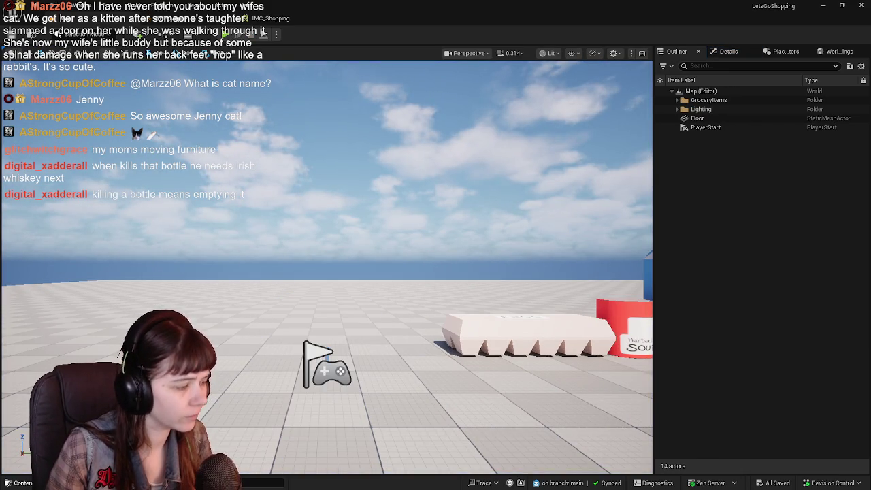
Step: Bring up the ABP_Muppet animation blueprint's EventGraph
{"action": "key", "text": "ctrl+space"}
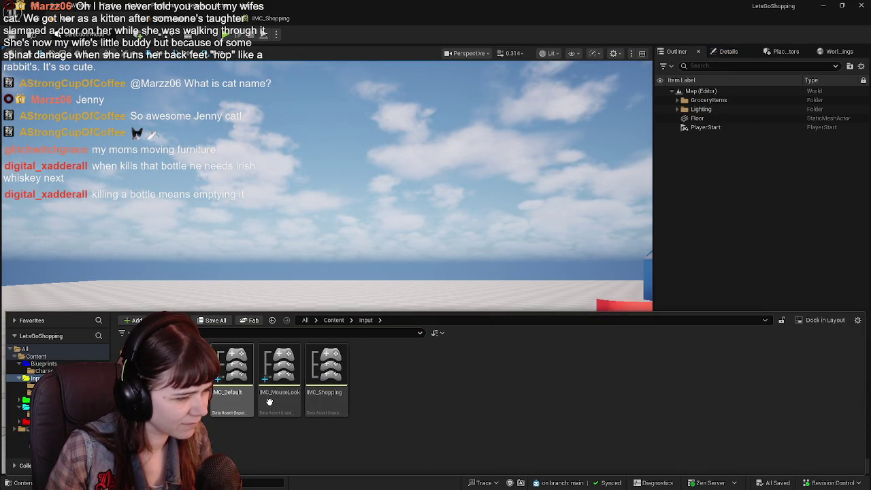
{"action": "left_click", "coordinate": [257, 20]}
{"action": "left_click", "coordinate": [223, 22]}
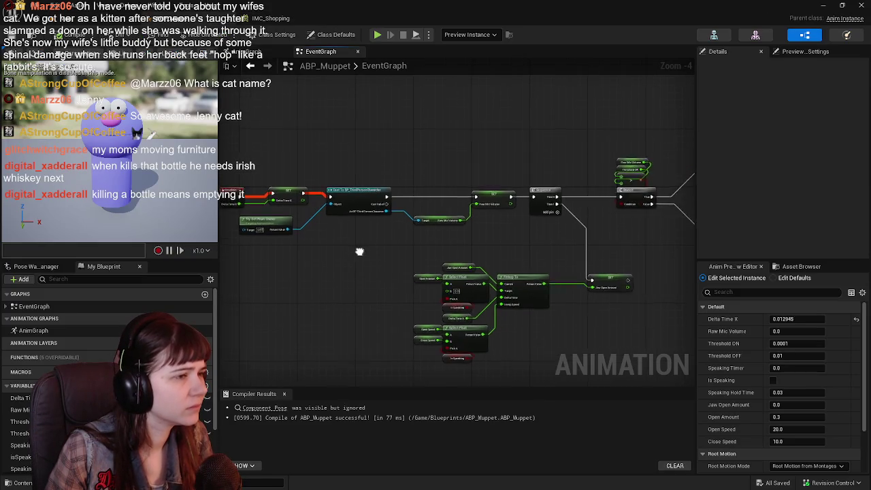
Step: Open BP_ThirdPersonCharacter from the Blueprints folder and center its EventGraph comment groups
{"action": "left_click", "coordinate": [18, 481]}
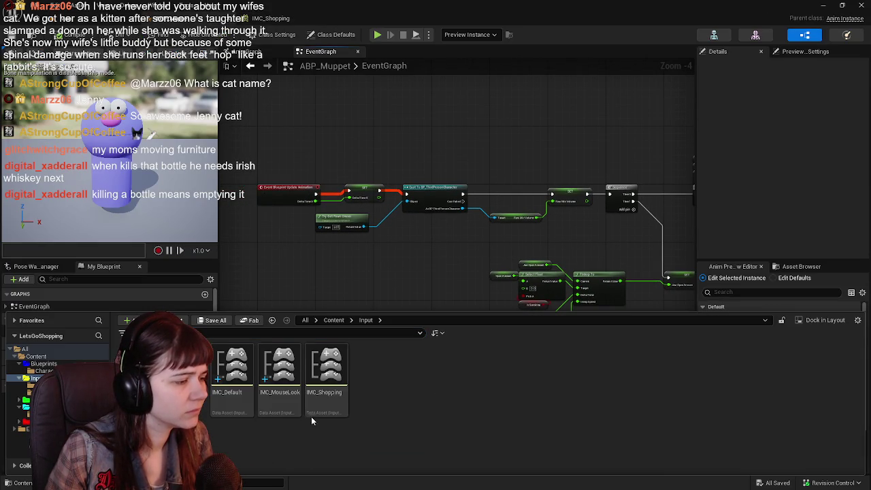
{"action": "left_click", "coordinate": [333, 319]}
{"action": "double_click", "coordinate": [279, 367]}
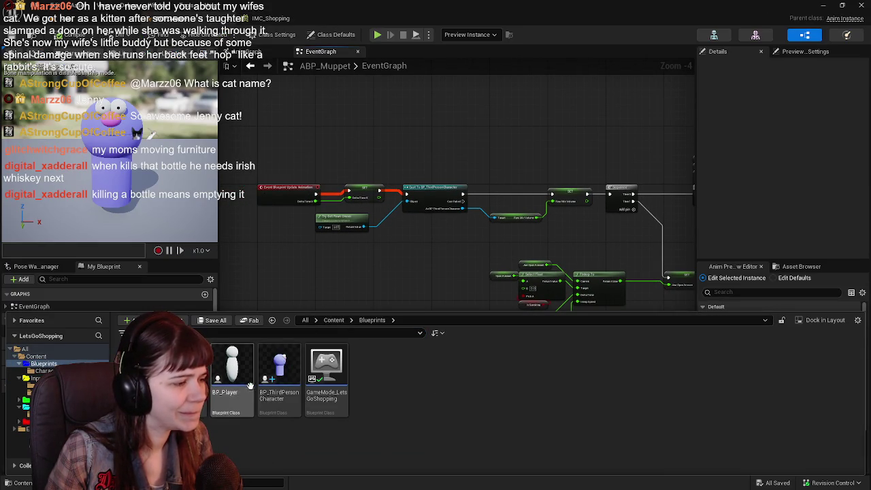
{"action": "left_click", "coordinate": [274, 376]}
{"action": "double_click", "coordinate": [273, 376]}
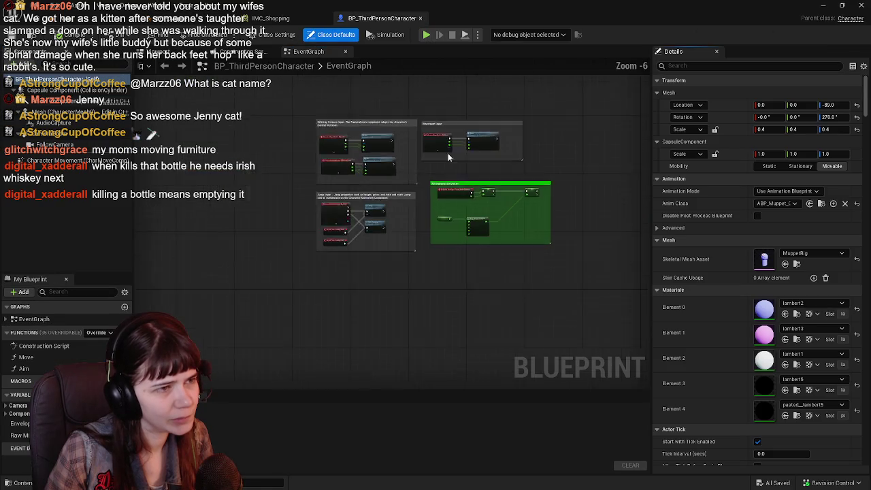
{"action": "mouse_move", "coordinate": [343, 198]}
{"action": "left_mouse_down"}
{"action": "mouse_move", "coordinate": [342, 223]}
{"action": "mouse_move", "coordinate": [363, 237]}
{"action": "mouse_move", "coordinate": [340, 233]}
{"action": "left_mouse_up"}
{"action": "scroll", "coordinate": [337, 228], "scroll_direction": "up", "scroll_amount": 1}
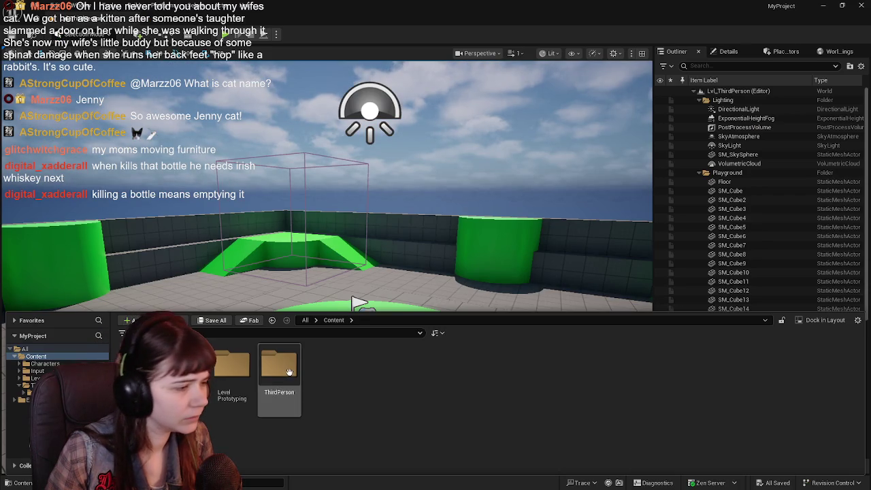
Step: Open the template ThirdPerson character blueprint for comparison and frame its graph nodes
{"action": "double_click", "coordinate": [278, 368]}
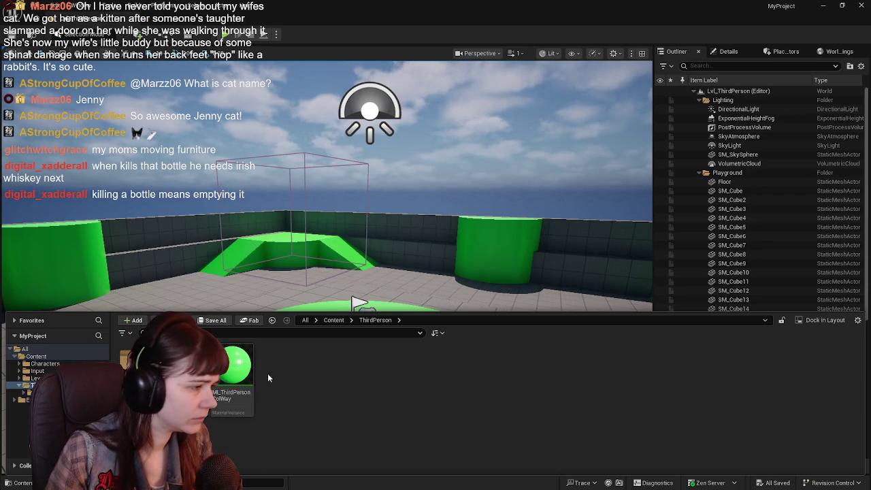
{"action": "double_click", "coordinate": [141, 370]}
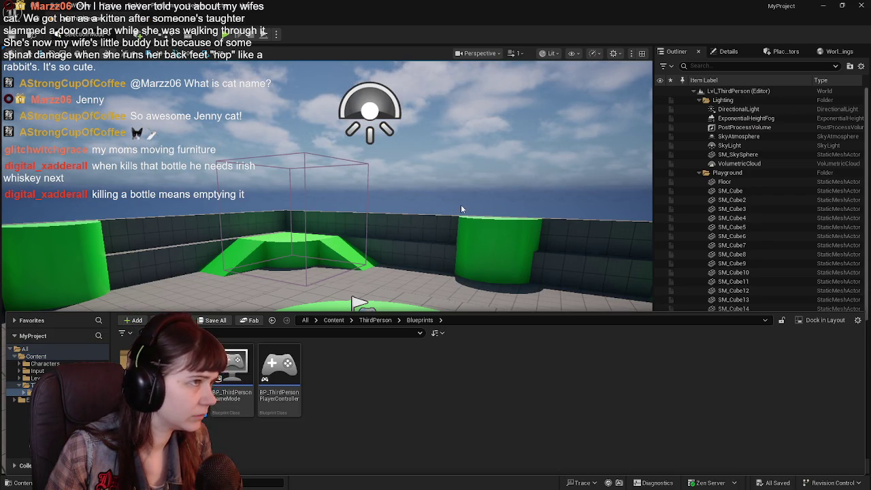
{"action": "double_click", "coordinate": [186, 371]}
{"action": "scroll", "coordinate": [272, 272], "scroll_direction": "down", "scroll_amount": 5}
{"action": "mouse_move", "coordinate": [291, 141]}
{"action": "left_mouse_down"}
{"action": "mouse_move", "coordinate": [320, 204]}
{"action": "mouse_move", "coordinate": [333, 180]}
{"action": "mouse_move", "coordinate": [348, 184]}
{"action": "left_mouse_up"}
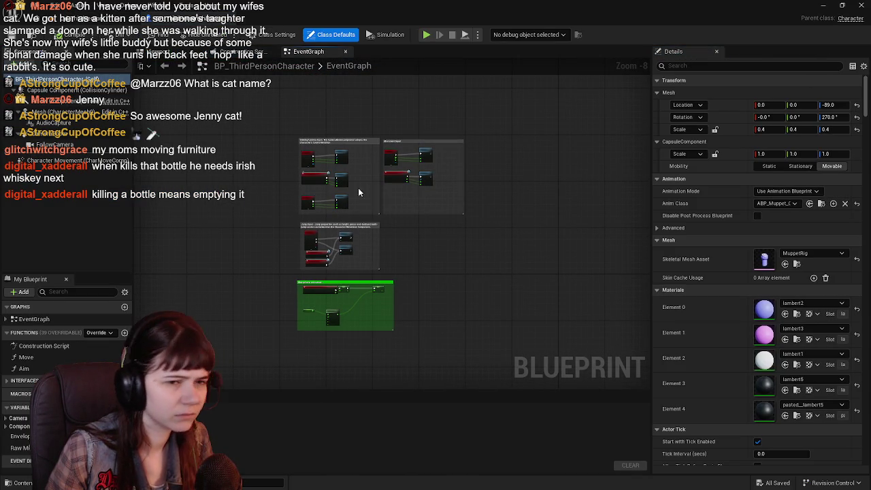
Step: Open the Move function graph and frame its Left/Right and Forward/Backward movement nodes
{"action": "left_click", "coordinate": [61, 359]}
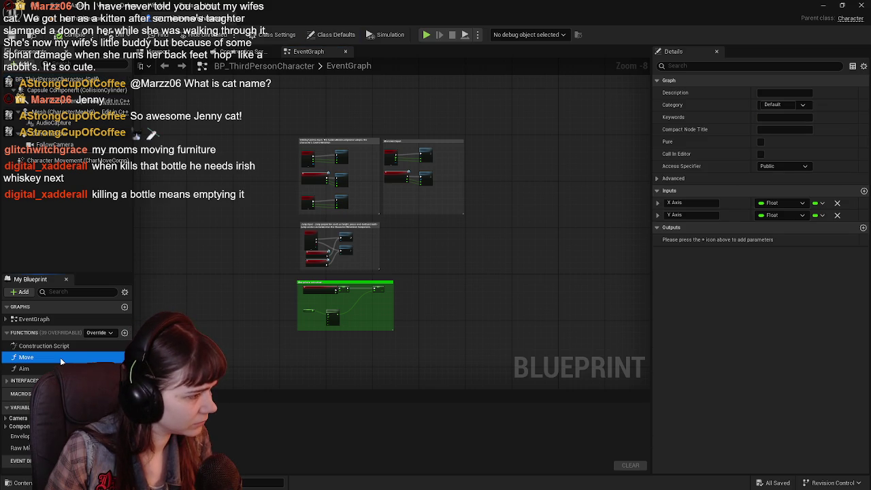
{"action": "left_click", "coordinate": [60, 368]}
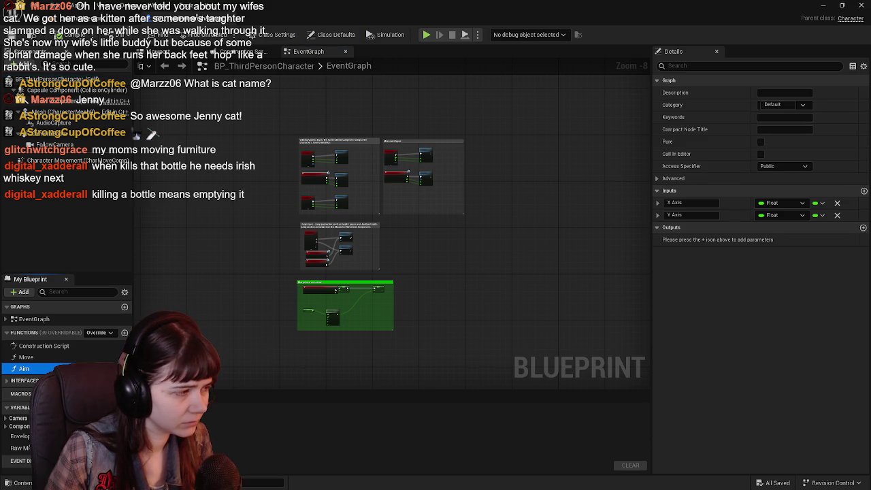
{"action": "double_click", "coordinate": [61, 357]}
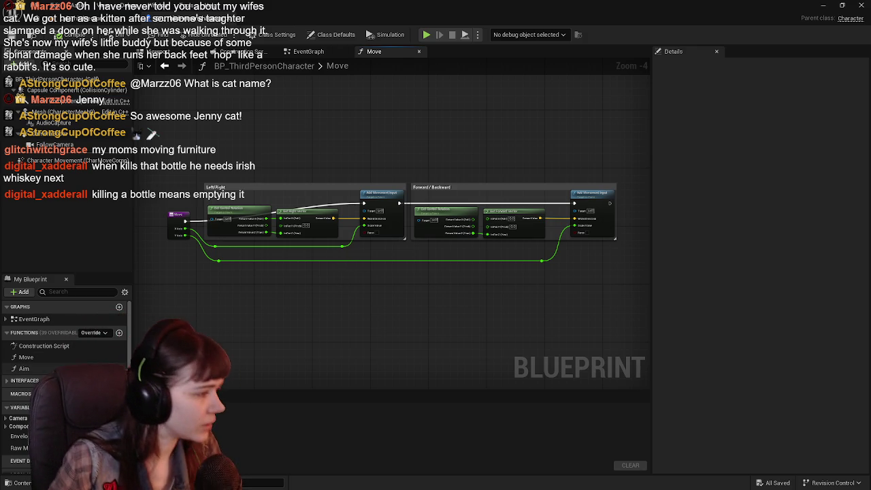
{"action": "scroll", "coordinate": [65, 381], "scroll_direction": "down", "scroll_amount": 1}
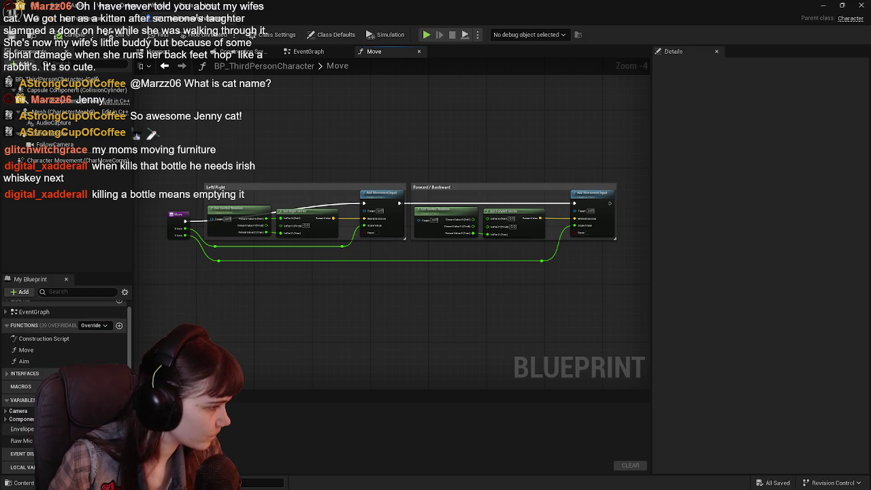
{"action": "mouse_move", "coordinate": [213, 294]}
{"action": "left_mouse_down"}
{"action": "mouse_move", "coordinate": [246, 308]}
{"action": "mouse_move", "coordinate": [230, 299]}
{"action": "left_mouse_up"}
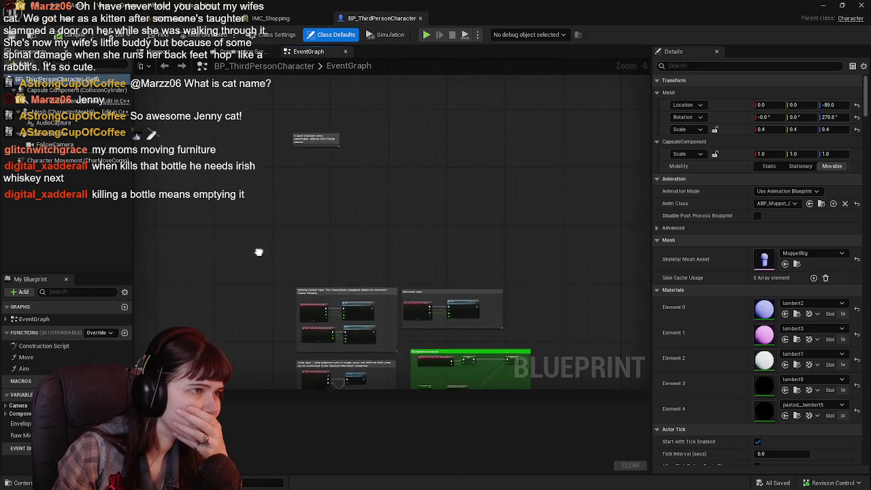
{"action": "double_click", "coordinate": [45, 358]}
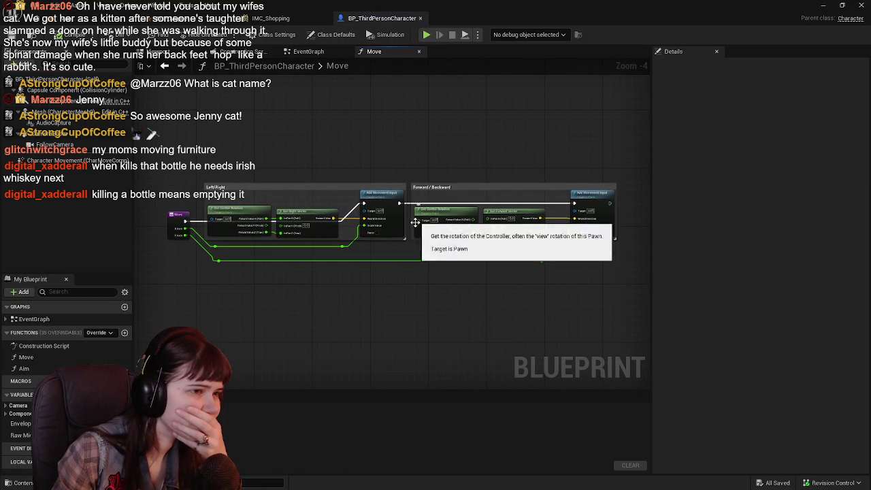
Step: Review the Aim function and the IA_MouseLook event that calls it
{"action": "double_click", "coordinate": [25, 367]}
{"action": "scroll", "coordinate": [397, 315], "scroll_direction": "down", "scroll_amount": 2}
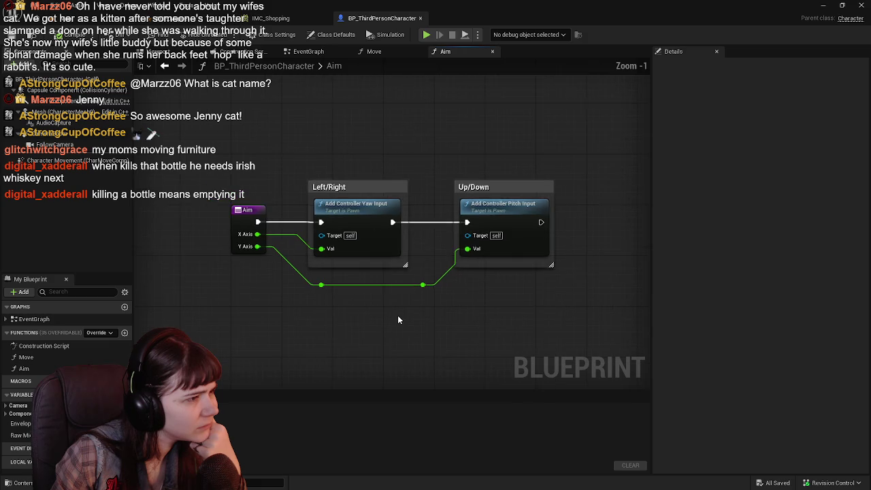
{"action": "scroll", "coordinate": [397, 315], "scroll_direction": "up", "scroll_amount": 1}
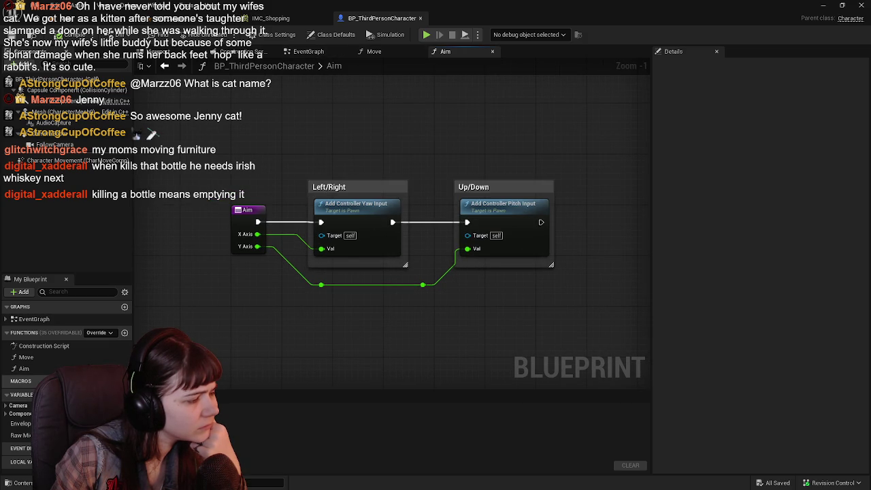
{"action": "left_click", "coordinate": [6, 318]}
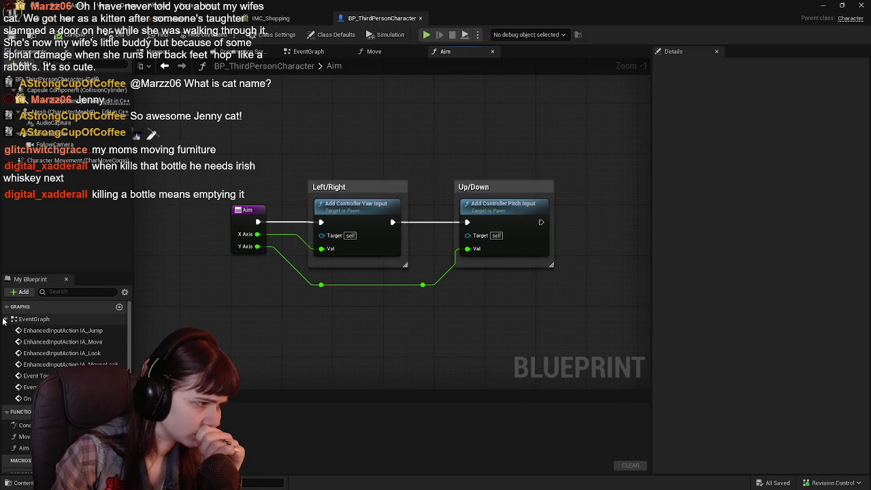
{"action": "left_click", "coordinate": [6, 319]}
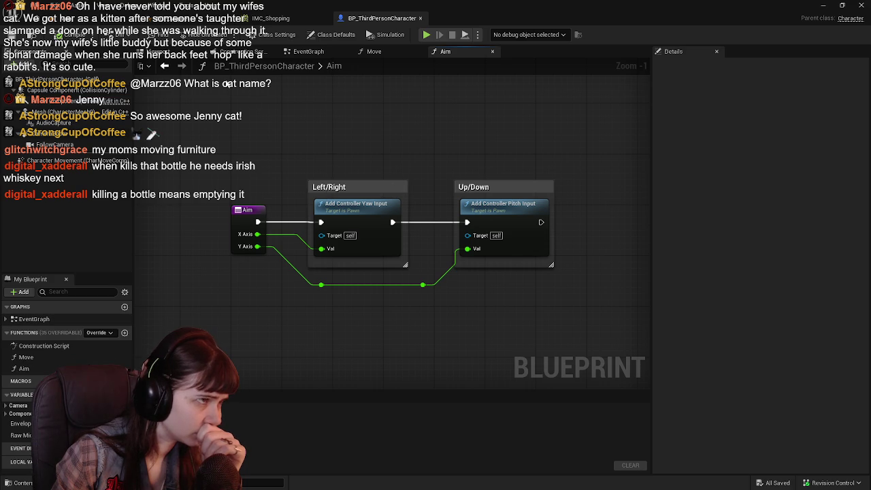
{"action": "left_click", "coordinate": [6, 319]}
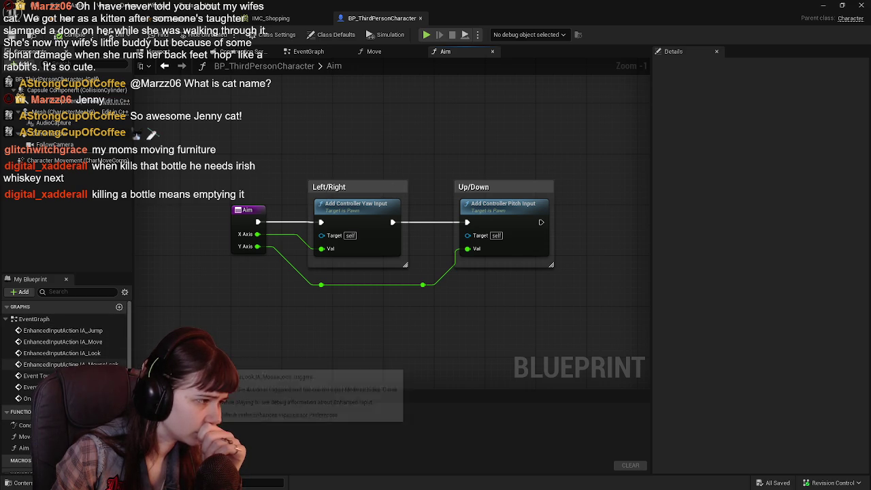
{"action": "double_click", "coordinate": [71, 364]}
{"action": "scroll", "coordinate": [498, 265], "scroll_direction": "down", "scroll_amount": 1}
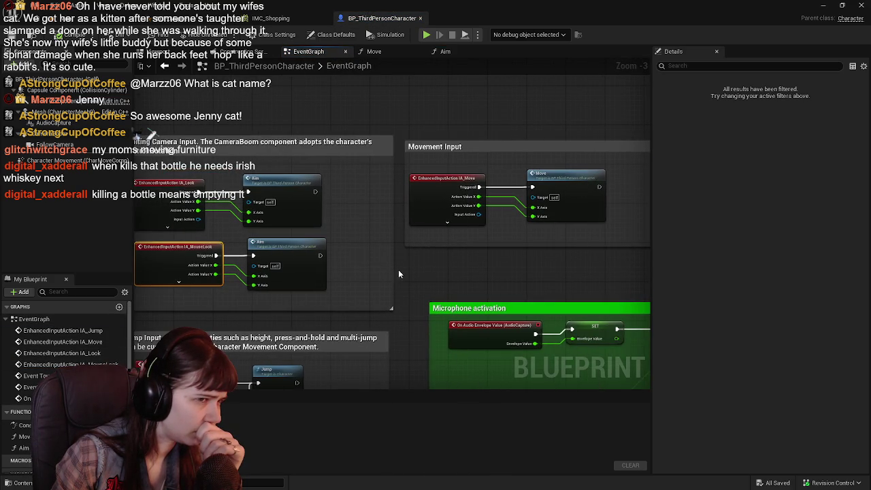
{"action": "double_click", "coordinate": [290, 243]}
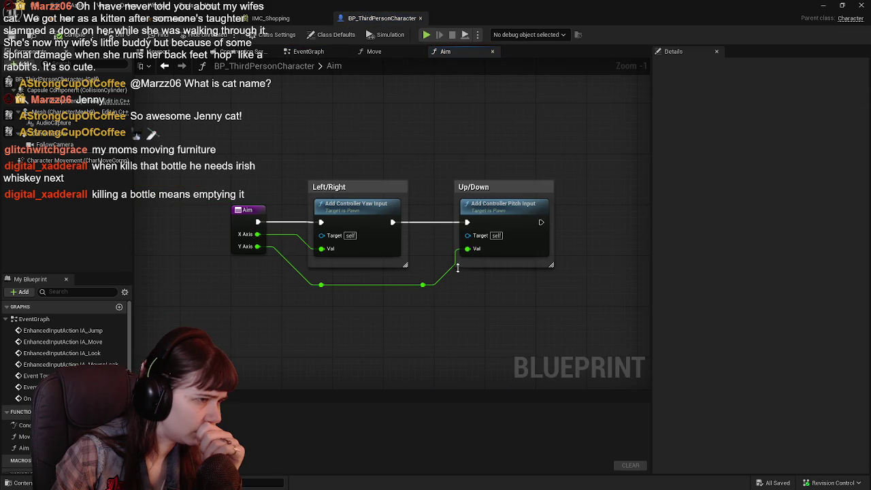
Step: Return to the Move graph's Left/Right section and show the Blueprints folder's assets
{"action": "left_click", "coordinate": [375, 51]}
{"action": "scroll", "coordinate": [347, 163], "scroll_direction": "up", "scroll_amount": 2}
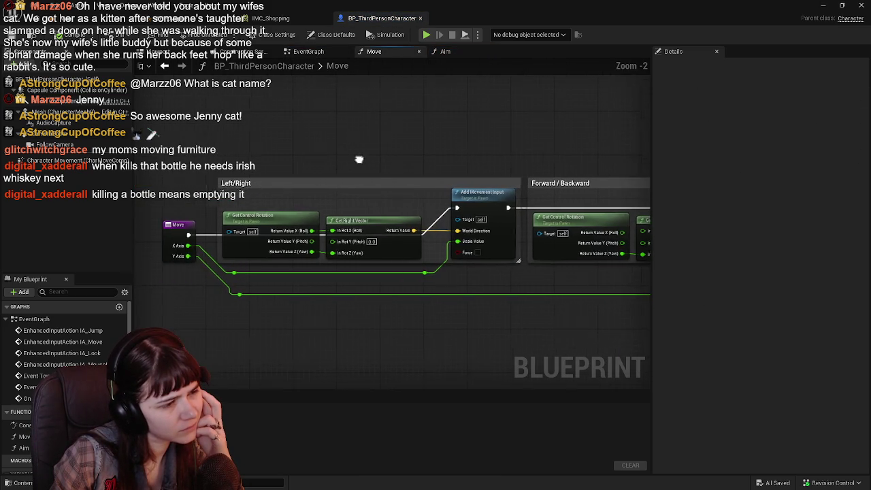
{"action": "left_click_drag", "start_coordinate": [362, 158], "coordinate": [311, 160]}
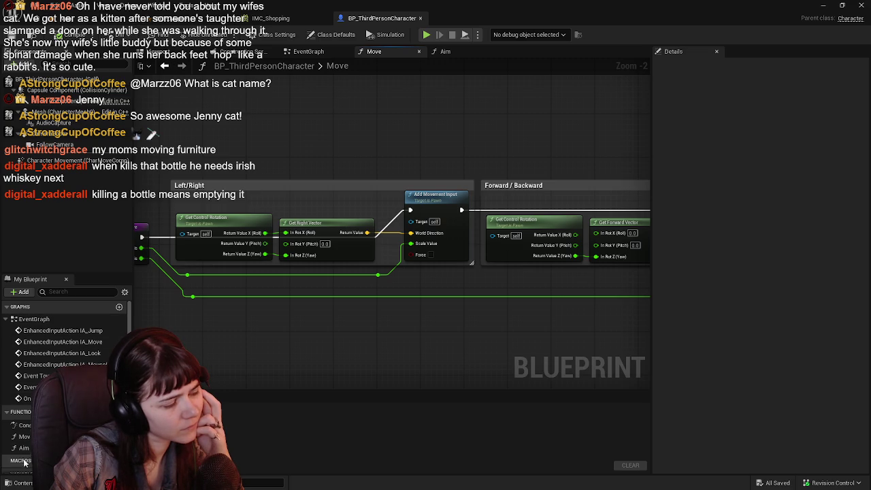
{"action": "left_click", "coordinate": [22, 482]}
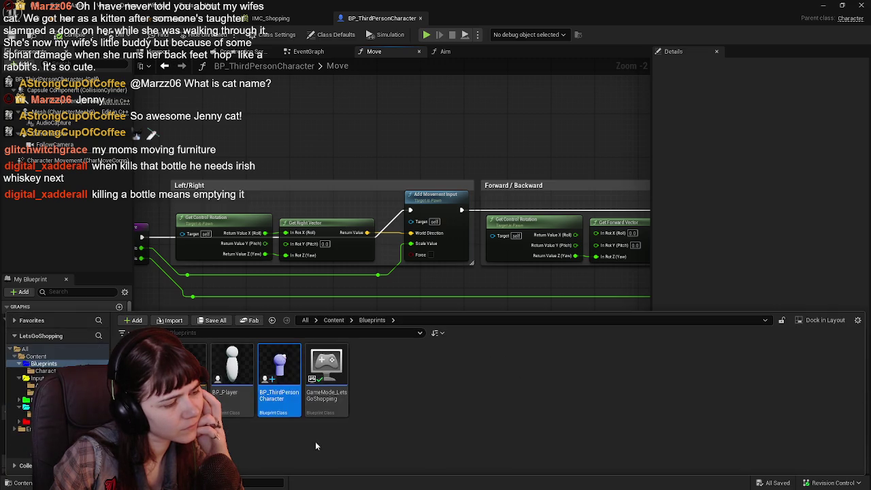
Step: Open BP_Player from Content > Blueprints, then go back to BP_ThirdPersonCharacter's Move graph
{"action": "left_click", "coordinate": [343, 321]}
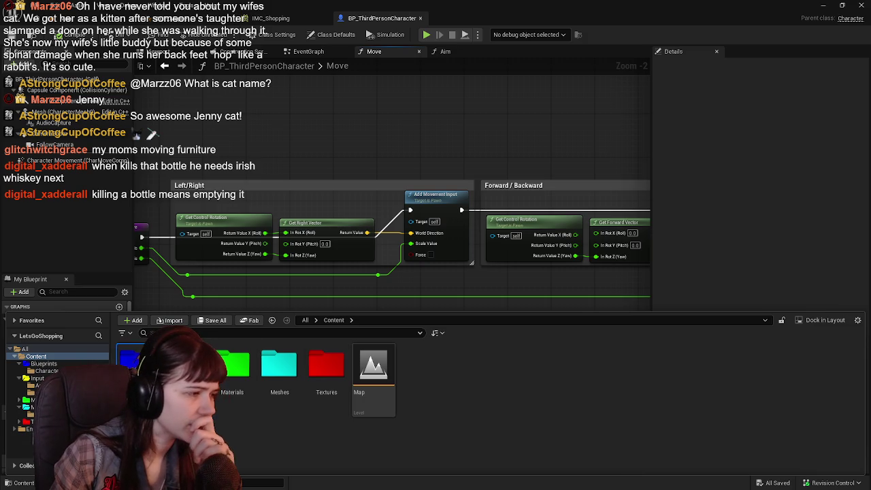
{"action": "double_click", "coordinate": [130, 364]}
{"action": "left_click", "coordinate": [233, 408]}
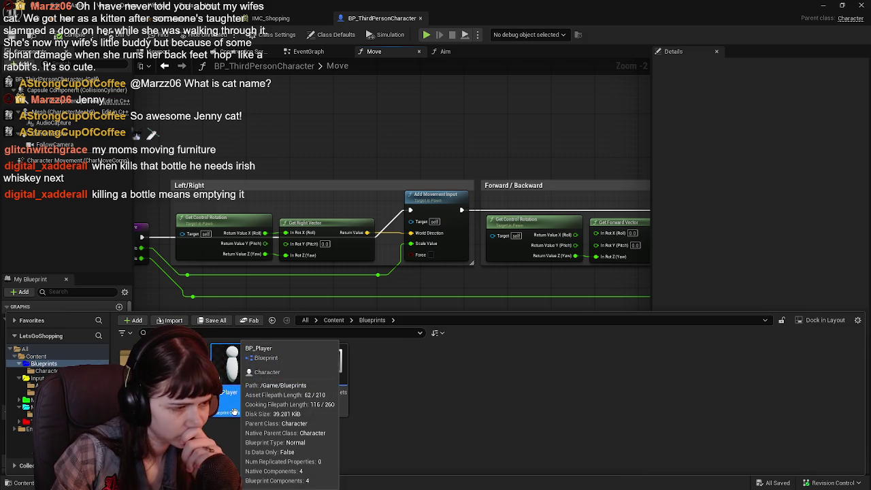
{"action": "double_click", "coordinate": [233, 411]}
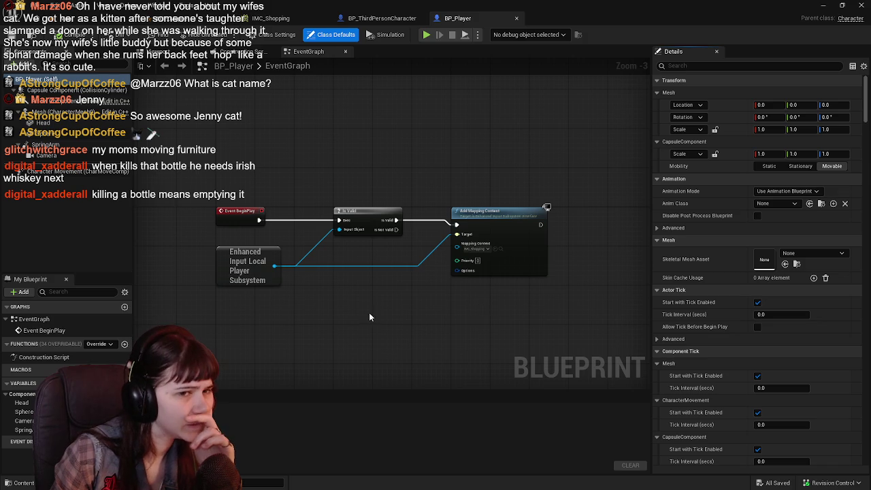
{"action": "scroll", "coordinate": [351, 287], "scroll_direction": "down", "scroll_amount": 1}
{"action": "scroll", "coordinate": [351, 287], "scroll_direction": "up", "scroll_amount": 1}
{"action": "left_click", "coordinate": [400, 20]}
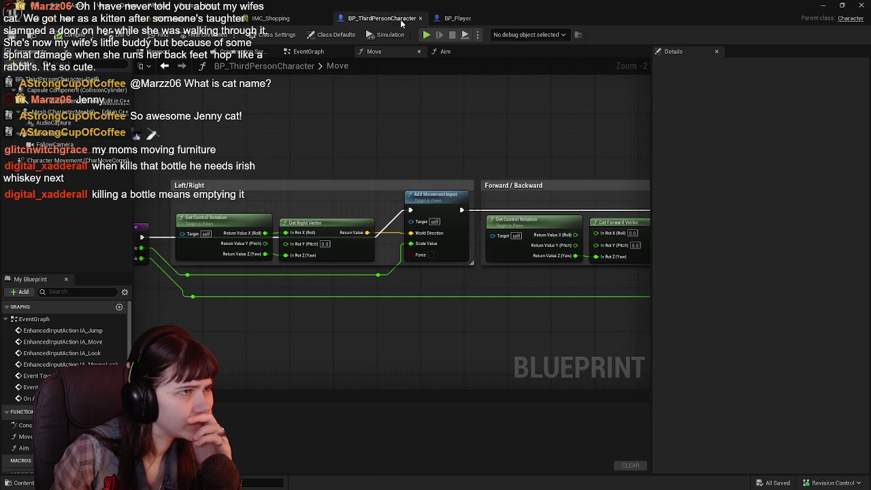
Step: Close the Move and Aim function tabs, leaving BP_ThirdPersonCharacter's EventGraph
{"action": "scroll", "coordinate": [329, 178], "scroll_direction": "down", "scroll_amount": 1}
{"action": "left_click", "coordinate": [322, 54]}
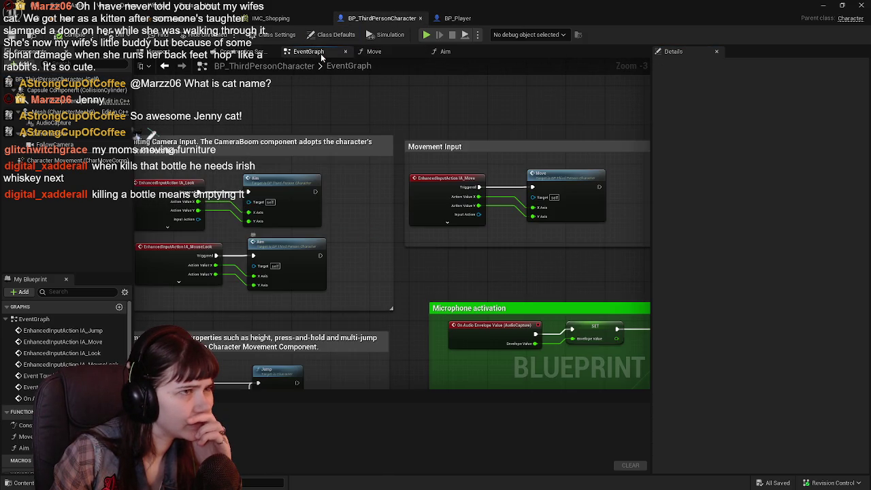
{"action": "middle_click", "coordinate": [432, 54]}
{"action": "left_click", "coordinate": [420, 51]}
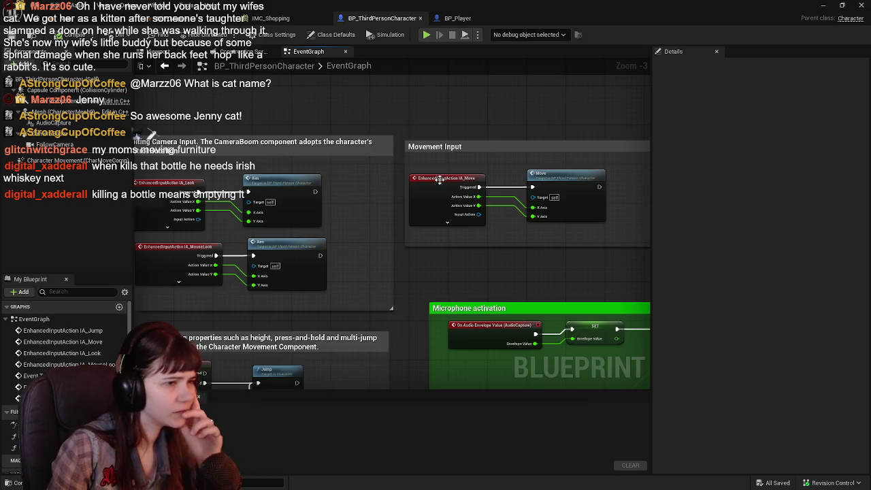
Step: Pan across the Jump Input, Aim and Movement Input groups, then show the Blueprints assets
{"action": "scroll", "coordinate": [455, 187], "scroll_direction": "down", "scroll_amount": 2}
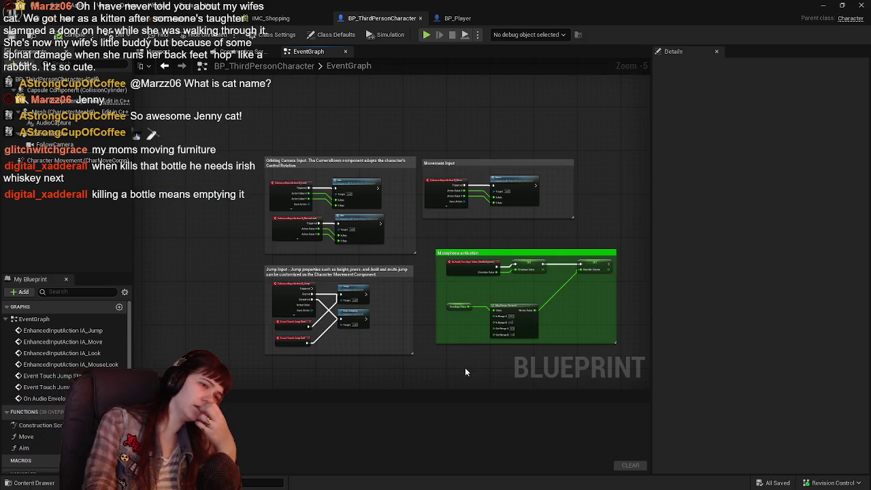
{"action": "scroll", "coordinate": [464, 367], "scroll_direction": "up", "scroll_amount": 3}
{"action": "left_click_drag", "start_coordinate": [408, 311], "coordinate": [490, 391]}
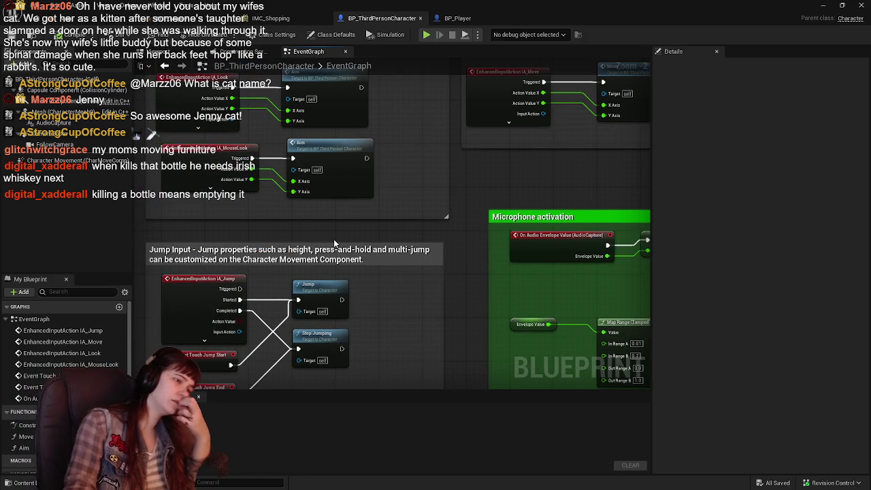
{"action": "left_click_drag", "start_coordinate": [334, 243], "coordinate": [425, 265]}
{"action": "mouse_move", "coordinate": [511, 121]}
{"action": "left_mouse_down"}
{"action": "mouse_move", "coordinate": [434, 172]}
{"action": "mouse_move", "coordinate": [431, 155]}
{"action": "left_mouse_up"}
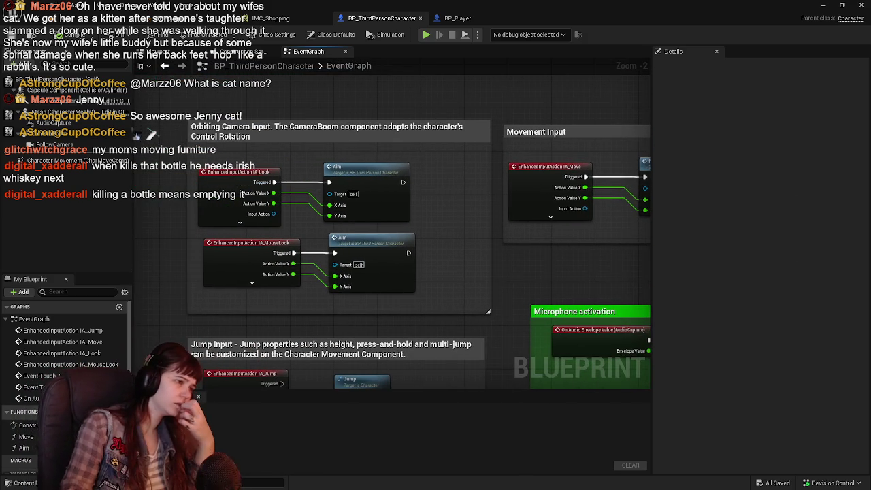
{"action": "key", "text": "ctrl+space"}
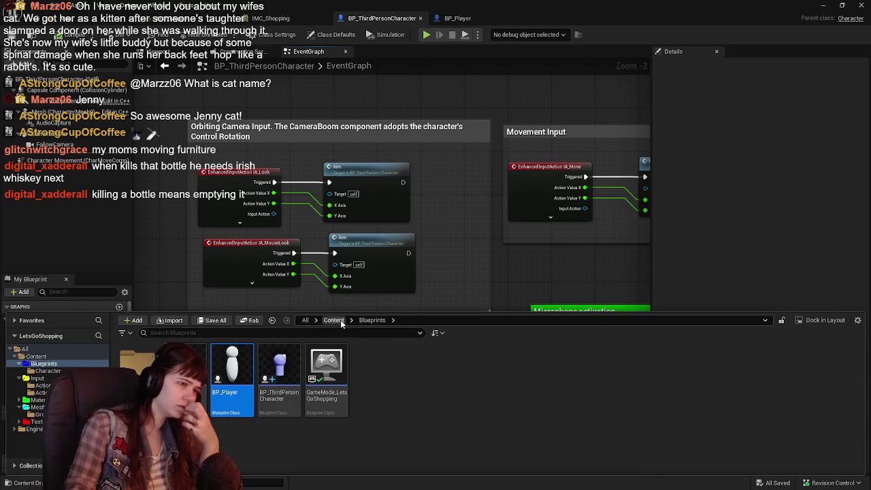
Step: Open IMC_Default from Content > Input and expand its IA_Jump, IA_Move and IA_Look bindings
{"action": "left_click", "coordinate": [343, 321]}
{"action": "double_click", "coordinate": [235, 366]}
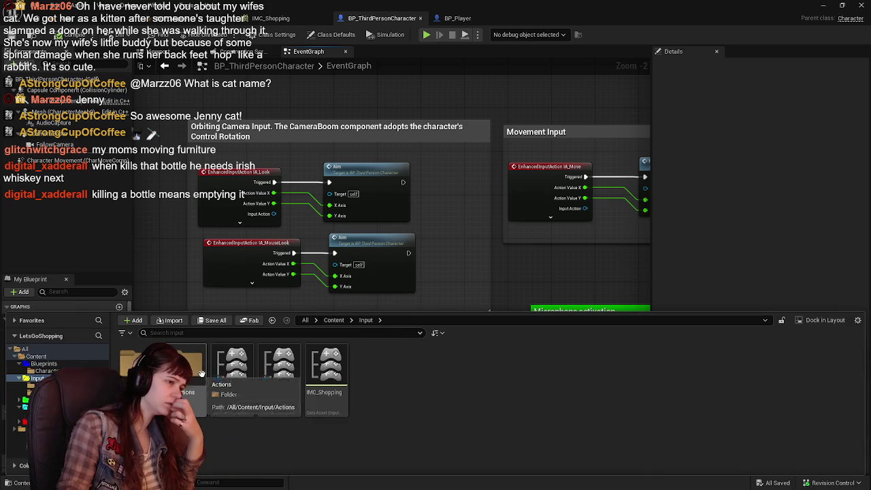
{"action": "double_click", "coordinate": [235, 366]}
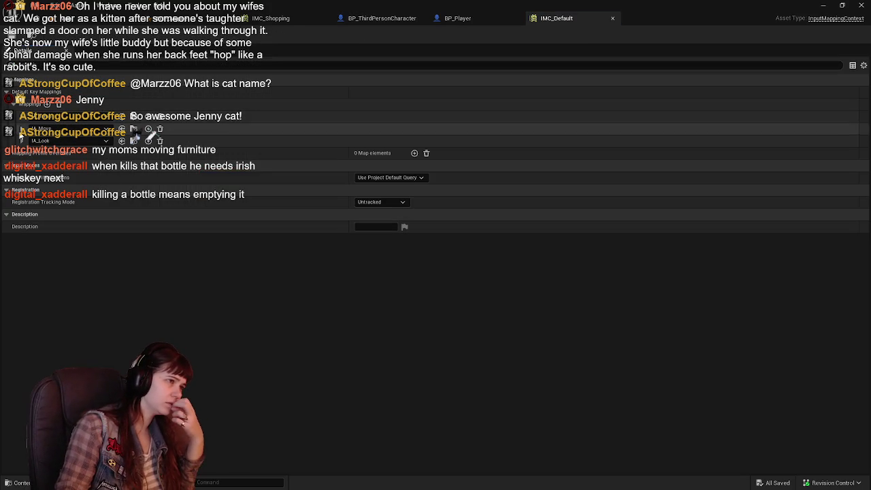
{"action": "left_click", "coordinate": [21, 140]}
{"action": "left_click", "coordinate": [21, 128]}
{"action": "left_click", "coordinate": [22, 117]}
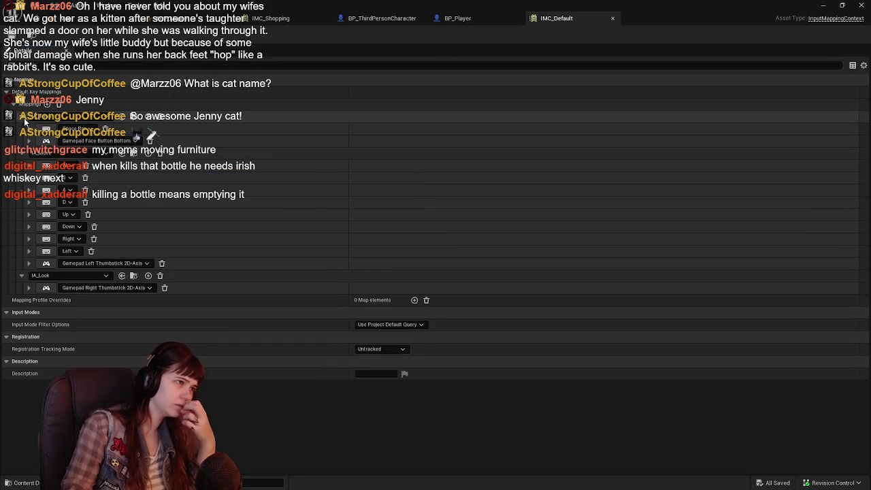
{"action": "left_click", "coordinate": [28, 202]}
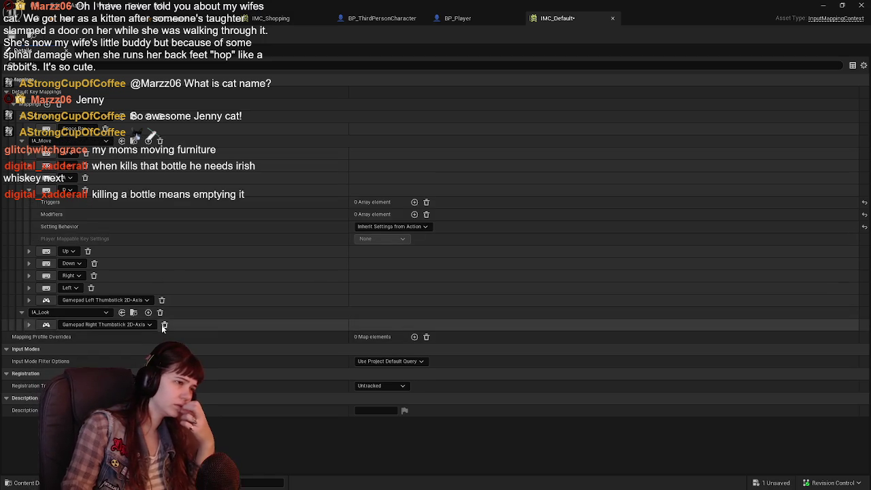
Step: Delete the Gamepad Right and Left Thumbstick mappings and expand the arrow-key mappings
{"action": "left_click", "coordinate": [164, 325]}
{"action": "left_click", "coordinate": [162, 300]}
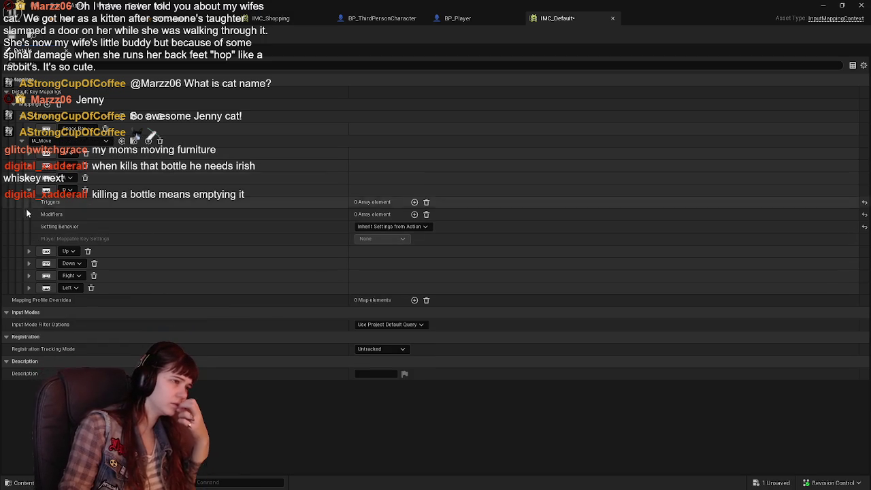
{"action": "left_click", "coordinate": [28, 288]}
{"action": "left_click", "coordinate": [28, 275]}
{"action": "left_click", "coordinate": [29, 263]}
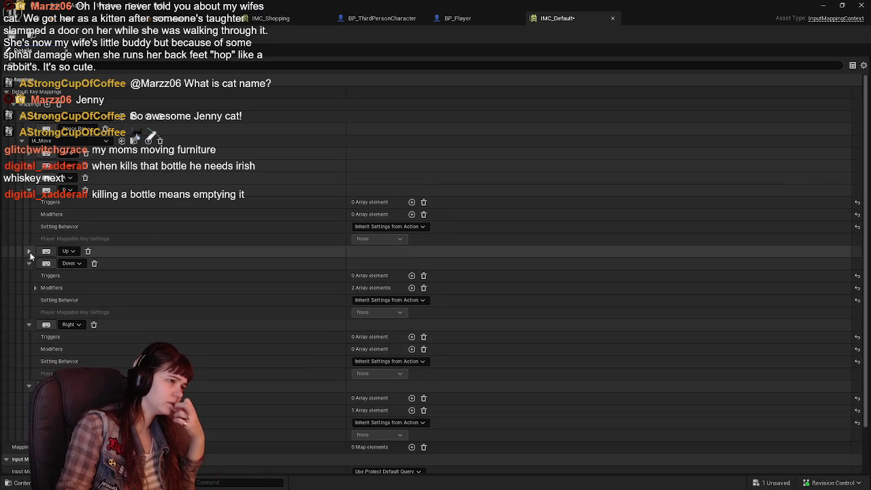
{"action": "left_click", "coordinate": [28, 251]}
{"action": "scroll", "coordinate": [109, 299], "scroll_direction": "down", "scroll_amount": 3}
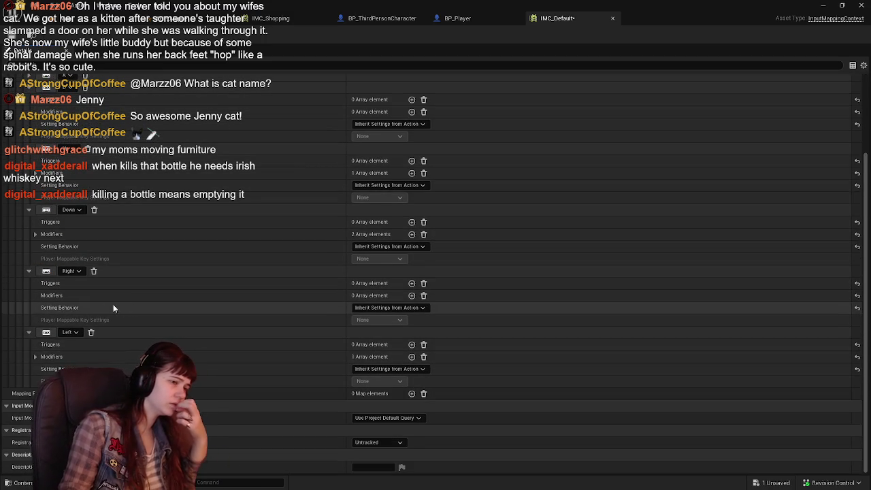
Step: Remove the Up, Down, Right and Left key mappings from IA_Move
{"action": "left_click", "coordinate": [29, 332]}
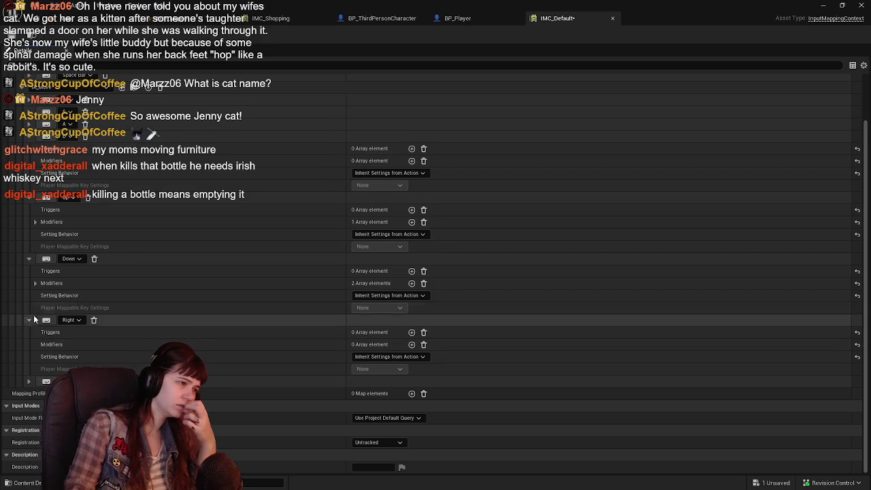
{"action": "left_click", "coordinate": [28, 320]}
{"action": "left_click", "coordinate": [30, 315]}
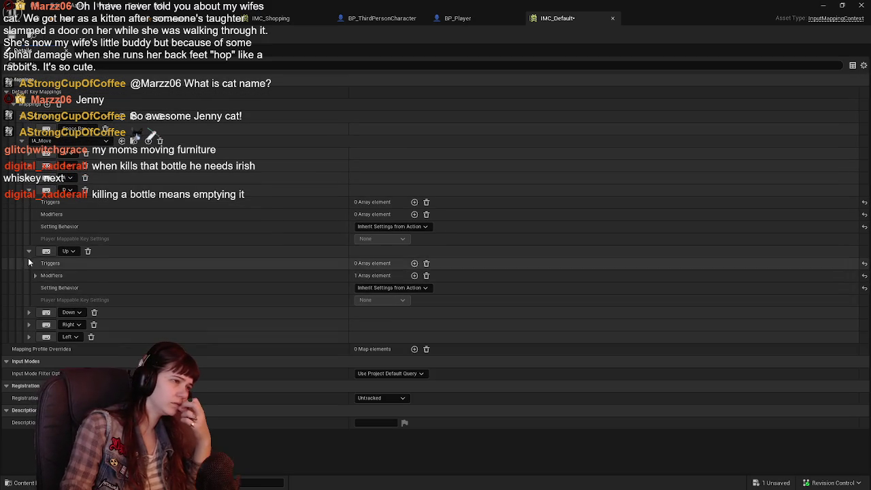
{"action": "left_click", "coordinate": [29, 251]}
{"action": "left_click", "coordinate": [88, 251]}
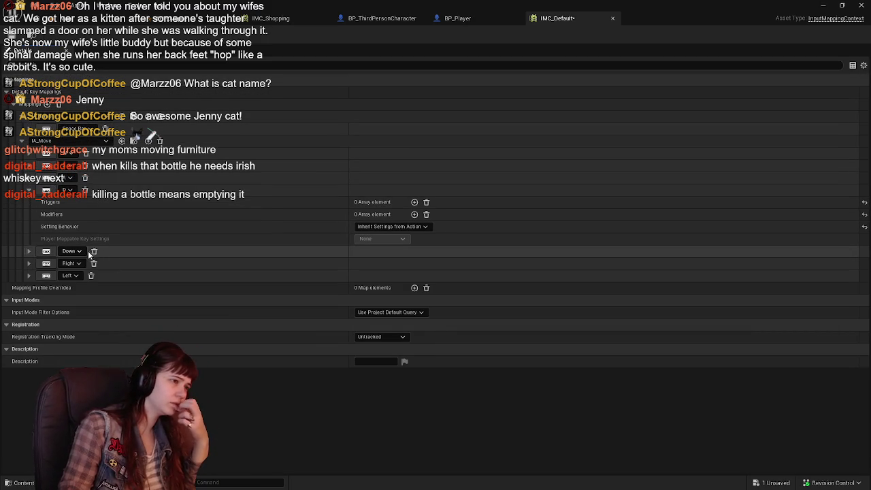
{"action": "left_click", "coordinate": [95, 251]}
{"action": "left_click", "coordinate": [94, 252]}
{"action": "left_click", "coordinate": [95, 251]}
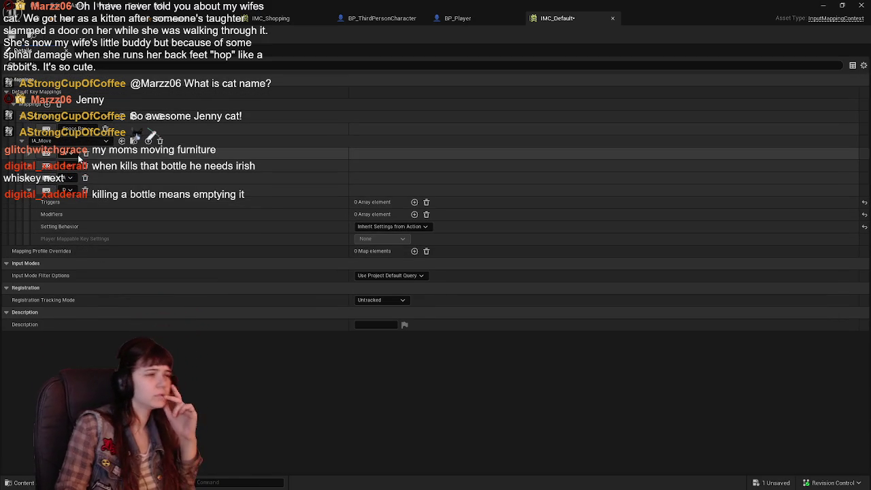
Step: Inspect the W, A, S and D mappings' Swizzle and Negate modifiers, then return to the level
{"action": "left_click", "coordinate": [29, 129]}
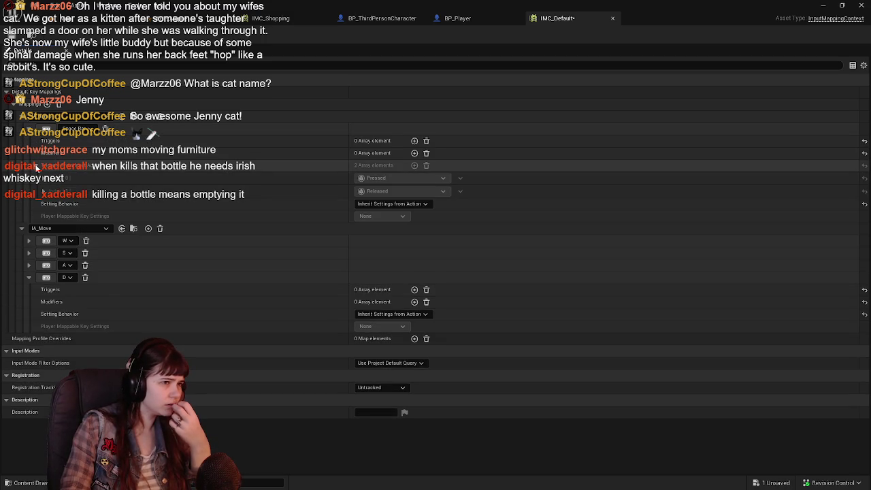
{"action": "left_click", "coordinate": [28, 129]}
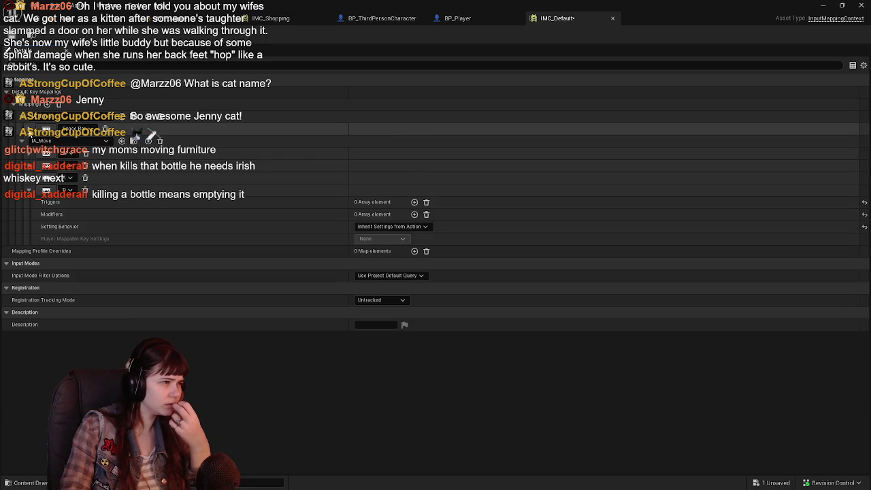
{"action": "left_click", "coordinate": [29, 177]}
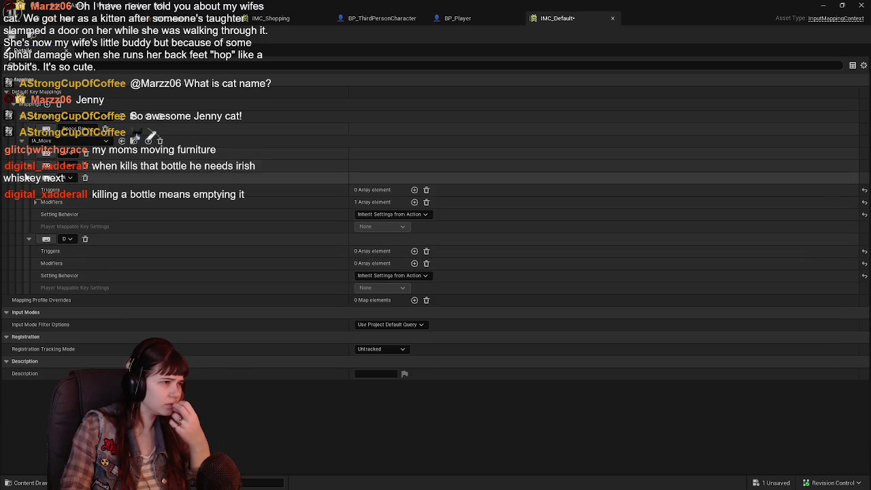
{"action": "left_click", "coordinate": [28, 190]}
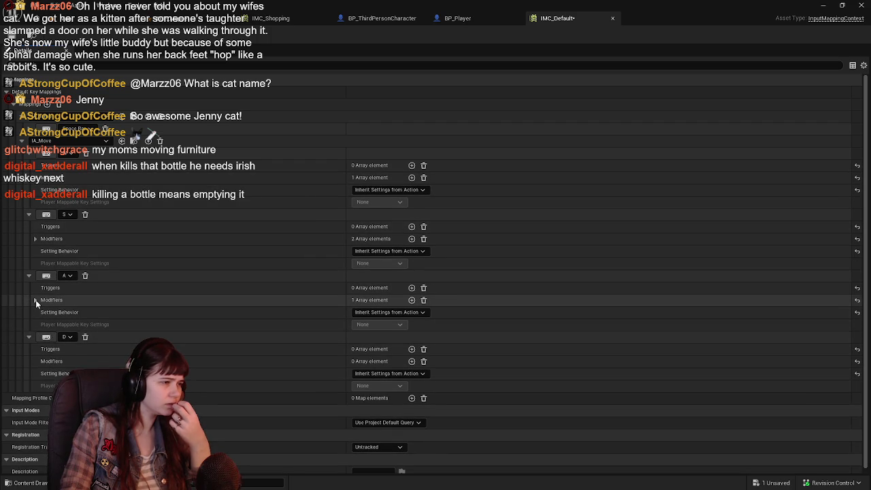
{"action": "left_click", "coordinate": [36, 300]}
{"action": "left_click", "coordinate": [36, 300]}
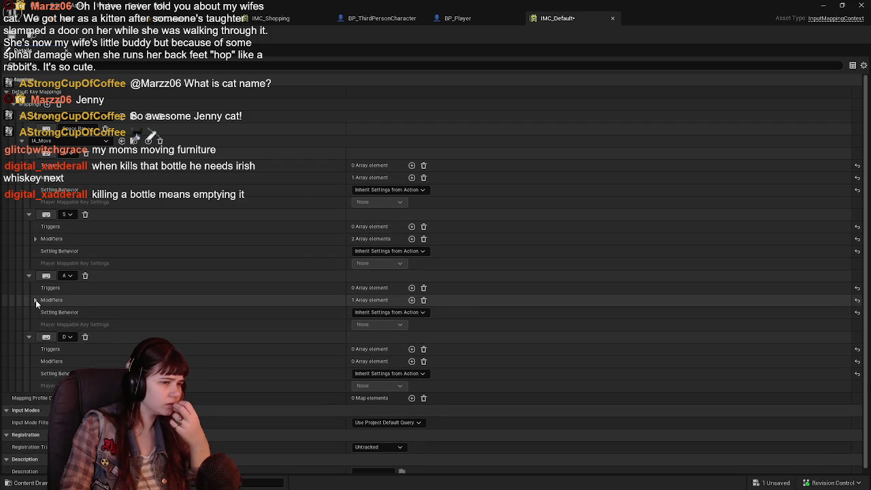
{"action": "left_click", "coordinate": [35, 239]}
{"action": "left_click", "coordinate": [35, 239]}
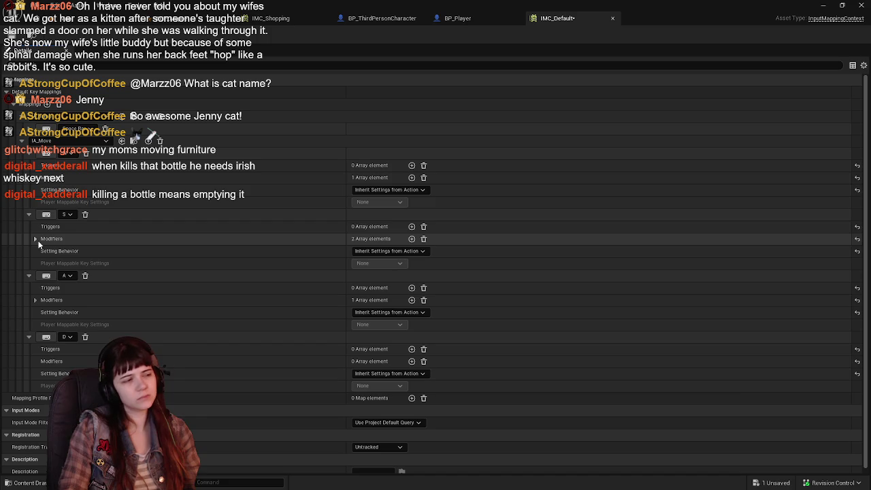
{"action": "left_click", "coordinate": [29, 153]}
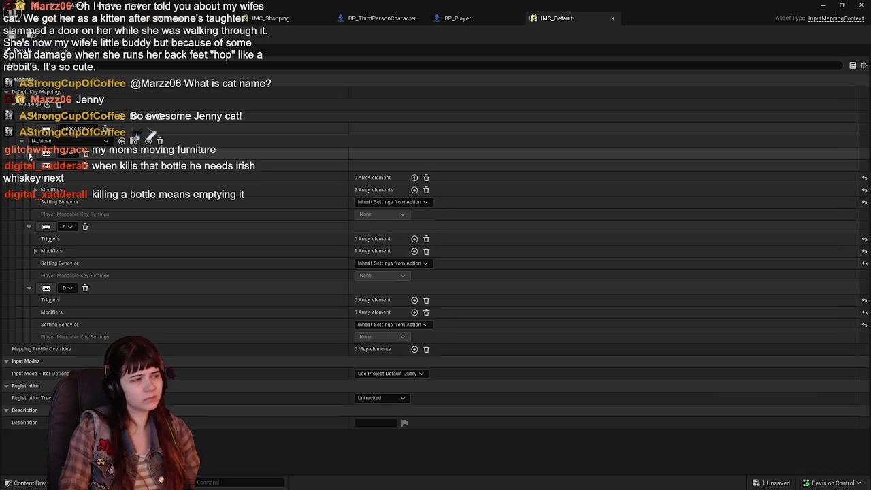
{"action": "left_click", "coordinate": [29, 166]}
{"action": "left_click", "coordinate": [28, 177]}
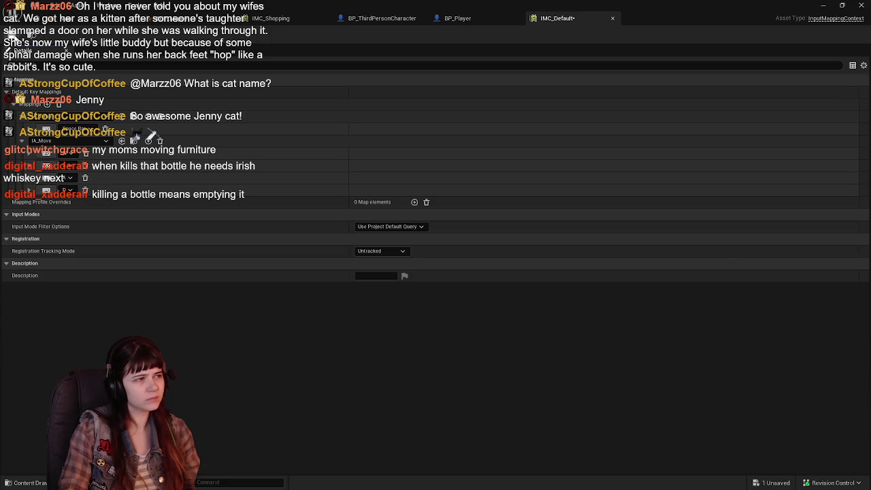
{"action": "left_click", "coordinate": [95, 18]}
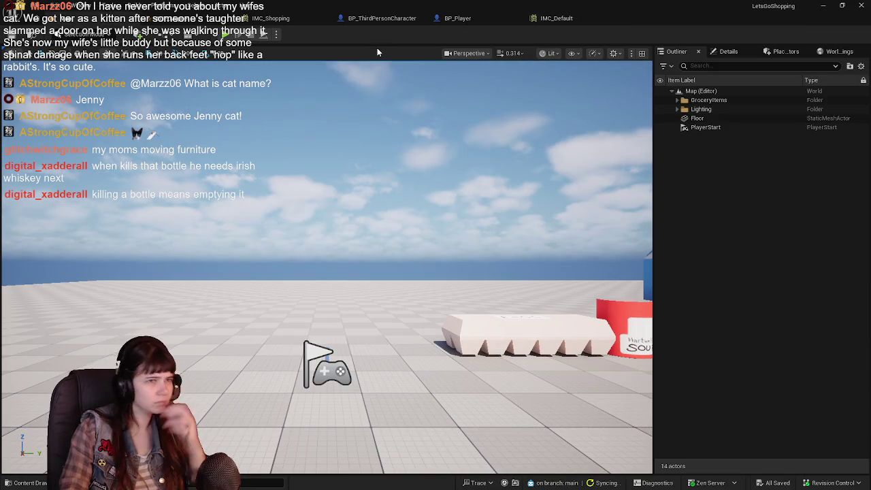
Step: Compare the IMC_Shopping and IMC_Default mapping contexts
{"action": "left_click", "coordinate": [541, 17]}
{"action": "left_click", "coordinate": [304, 21]}
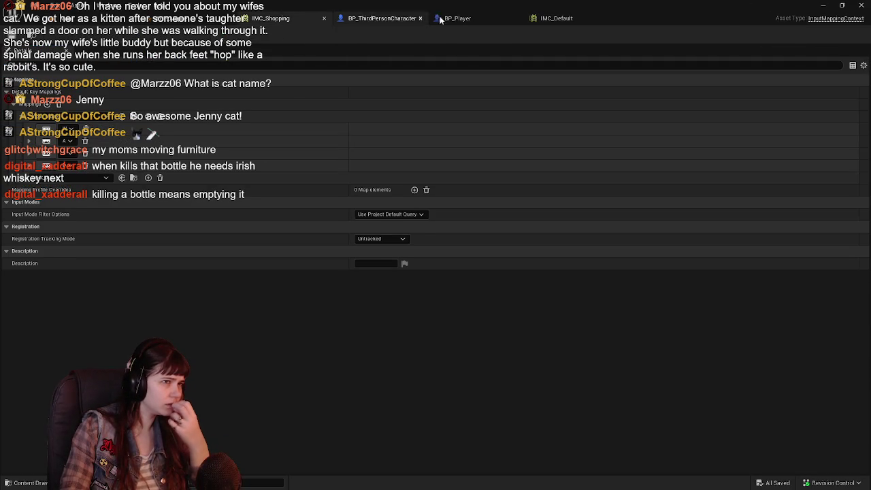
{"action": "left_click", "coordinate": [554, 17]}
Step: Open Project Settings > Engine > Input and look over the advanced Bindings options
{"action": "left_click", "coordinate": [55, 5]}
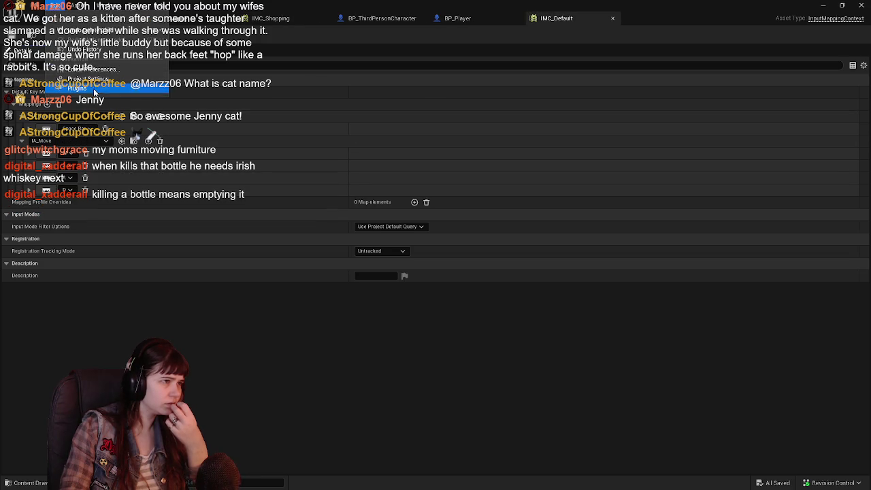
{"action": "left_click", "coordinate": [88, 78]}
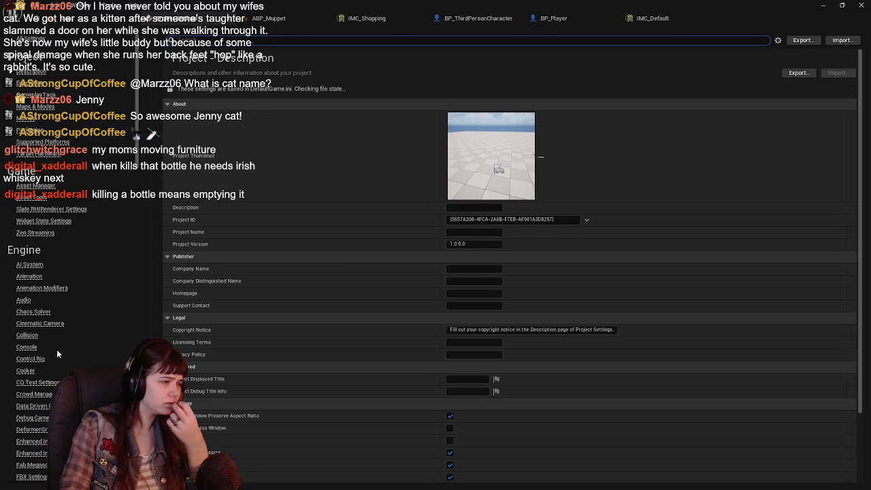
{"action": "scroll", "coordinate": [27, 371], "scroll_direction": "down", "scroll_amount": 5}
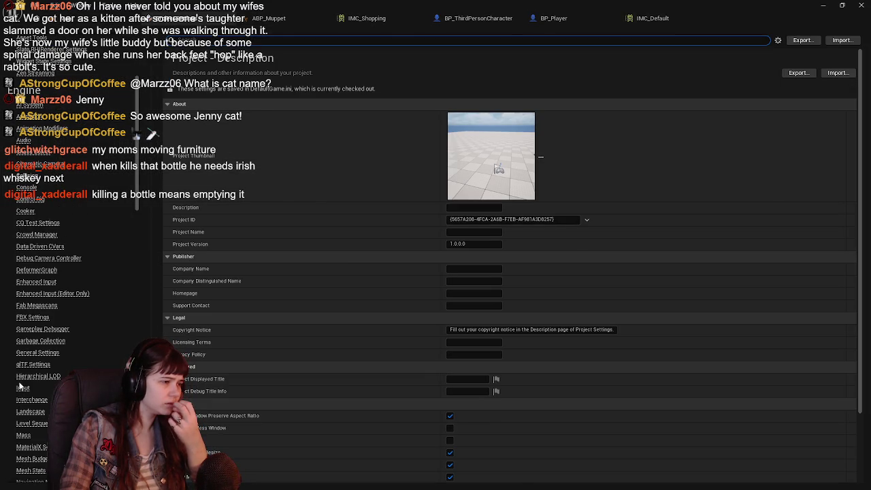
{"action": "left_click", "coordinate": [20, 387]}
{"action": "scroll", "coordinate": [371, 294], "scroll_direction": "down", "scroll_amount": 2}
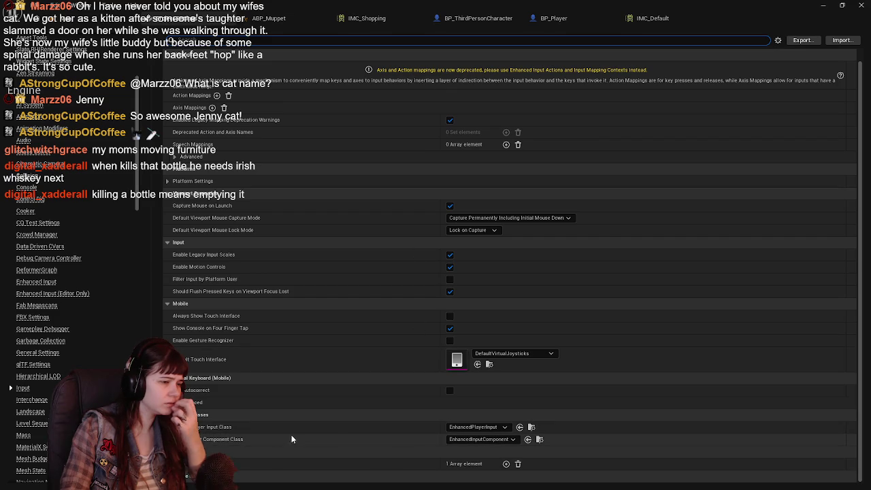
{"action": "scroll", "coordinate": [268, 311], "scroll_direction": "up", "scroll_amount": 2}
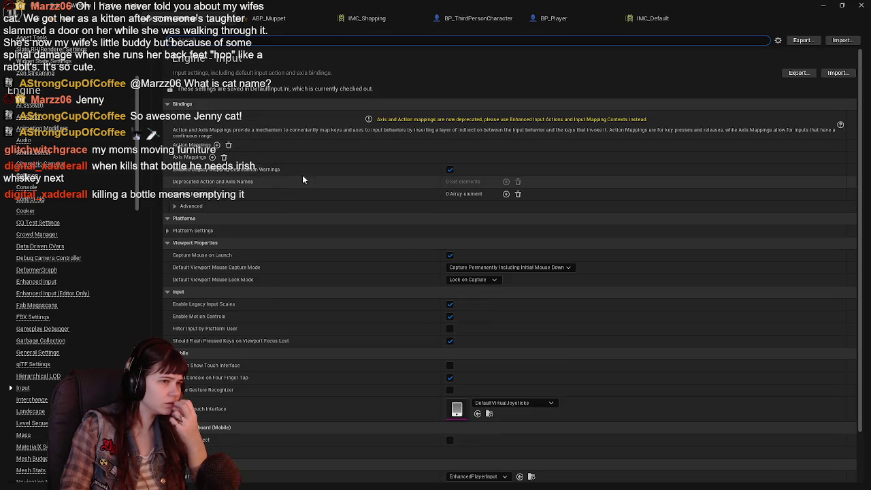
{"action": "left_click", "coordinate": [175, 205]}
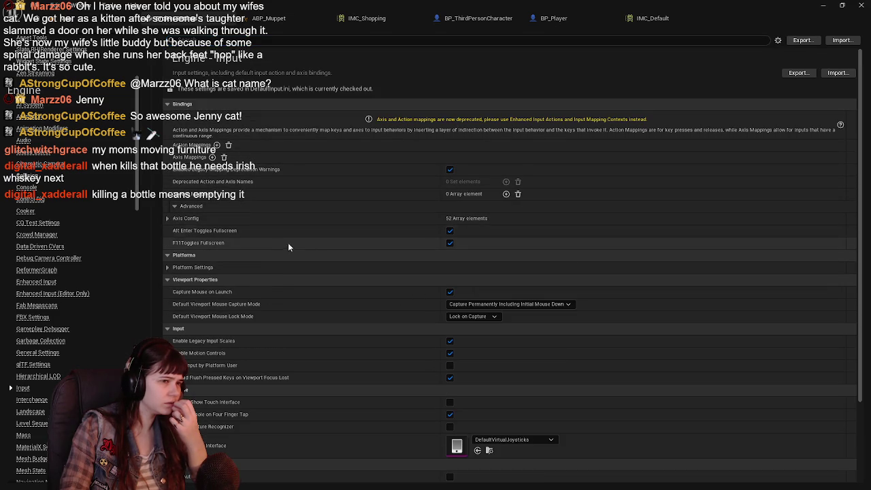
{"action": "left_click", "coordinate": [175, 206]}
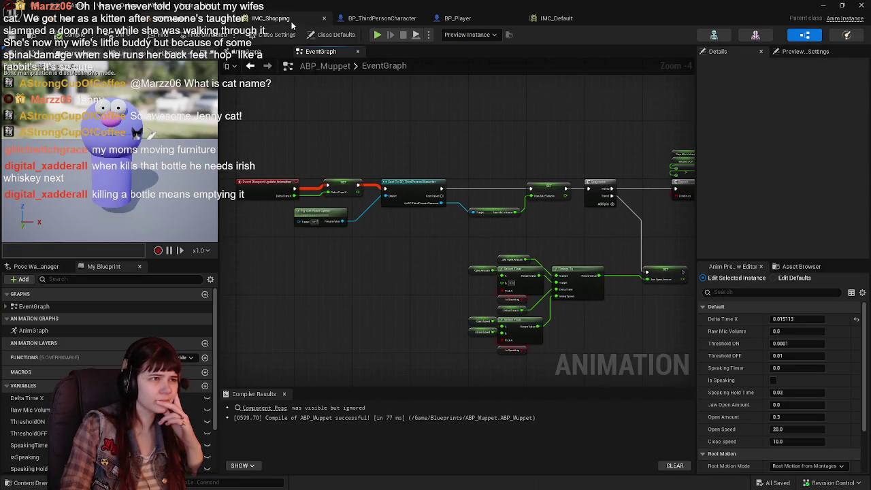
Step: Close the IMC_Shopping editor and switch to BP_ThirdPersonCharacter's EventGraph
{"action": "left_click", "coordinate": [293, 20]}
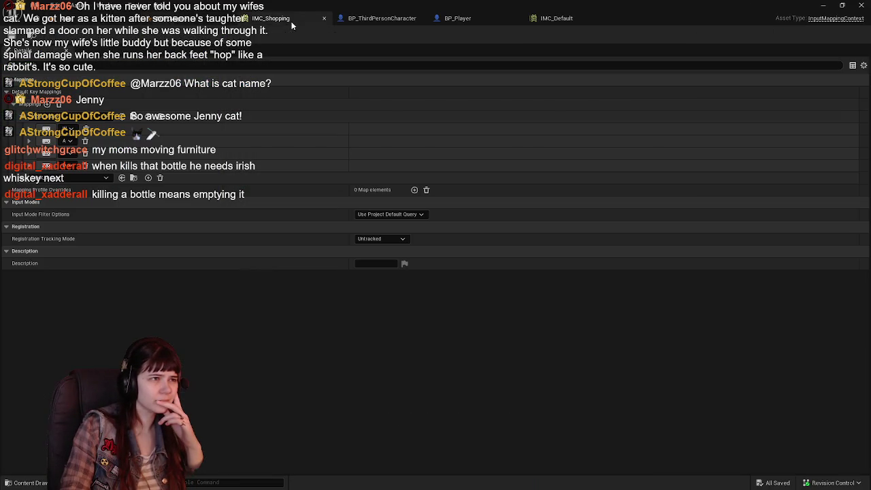
{"action": "left_click", "coordinate": [323, 18]}
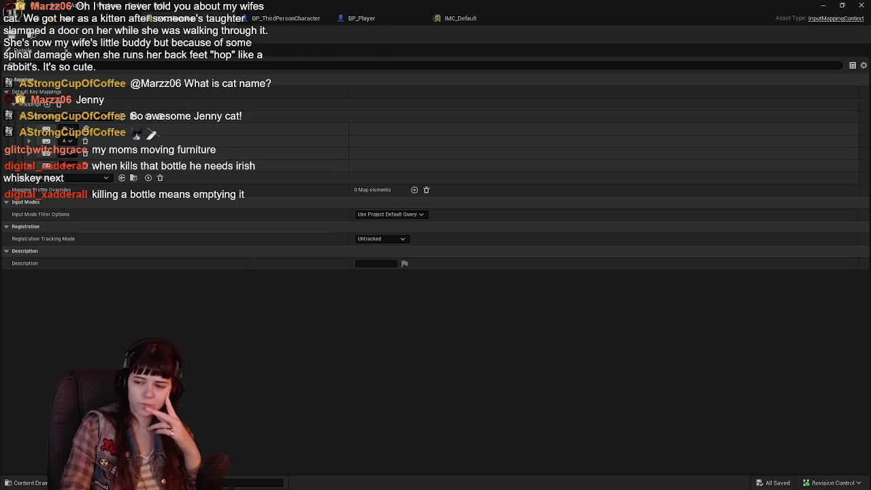
{"action": "left_click", "coordinate": [261, 19]}
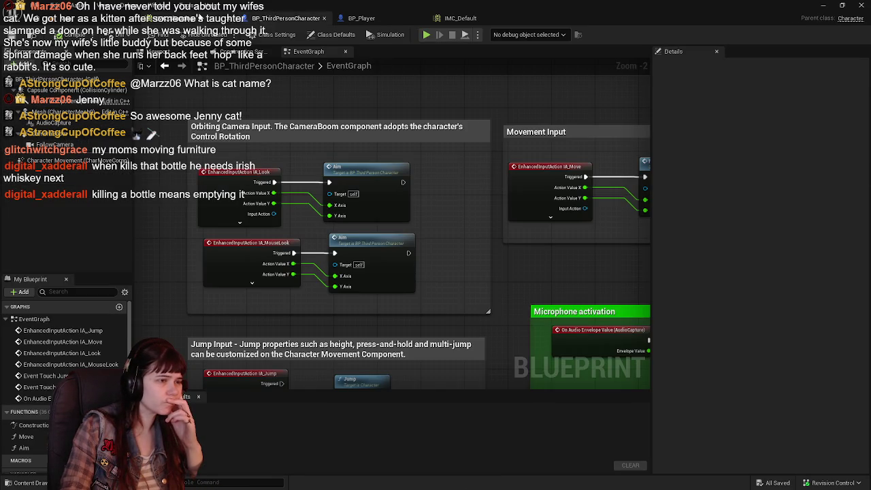
Step: Delete the Event Touch Jump Start and Event Touch Jump End nodes from the Jump Input section
{"action": "mouse_move", "coordinate": [514, 342]}
{"action": "left_mouse_down"}
{"action": "mouse_move", "coordinate": [504, 294]}
{"action": "mouse_move", "coordinate": [509, 129]}
{"action": "left_mouse_up"}
{"action": "left_click_drag", "start_coordinate": [514, 159], "coordinate": [519, 217]}
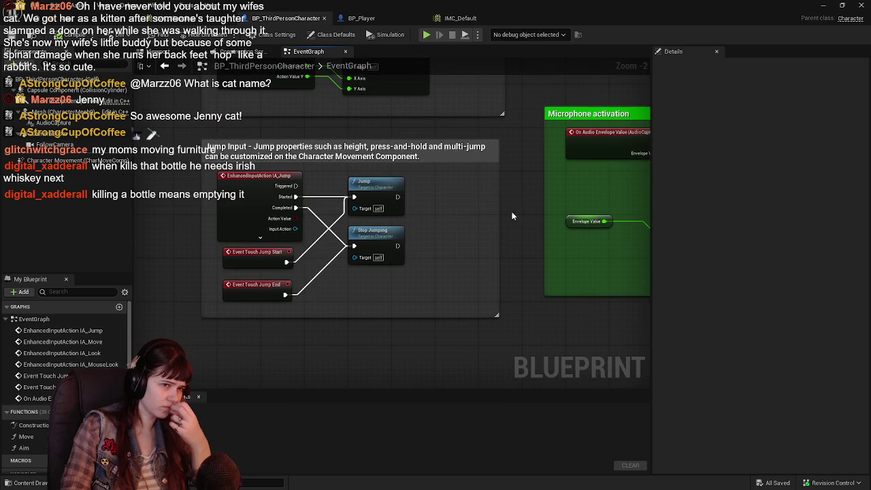
{"action": "left_click", "coordinate": [249, 257]}
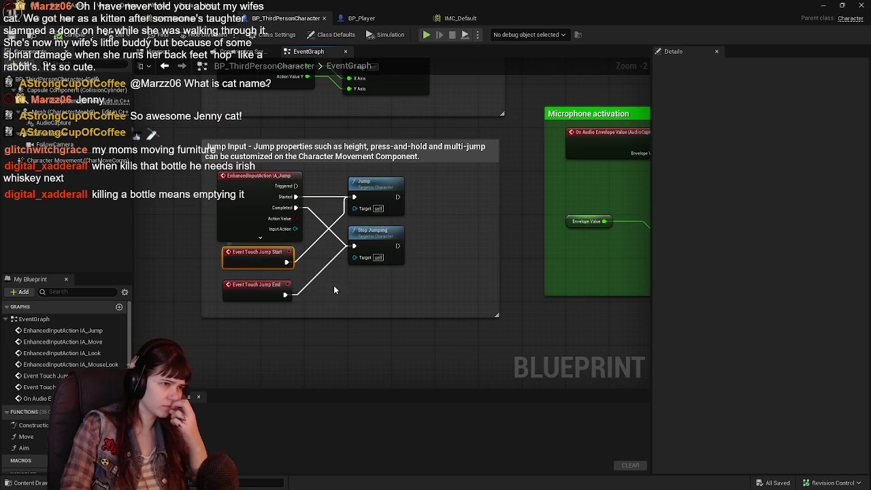
{"action": "mouse_move", "coordinate": [356, 287]}
{"action": "left_mouse_down"}
{"action": "mouse_move", "coordinate": [415, 327]}
{"action": "mouse_move", "coordinate": [467, 282]}
{"action": "mouse_move", "coordinate": [440, 217]}
{"action": "left_mouse_up"}
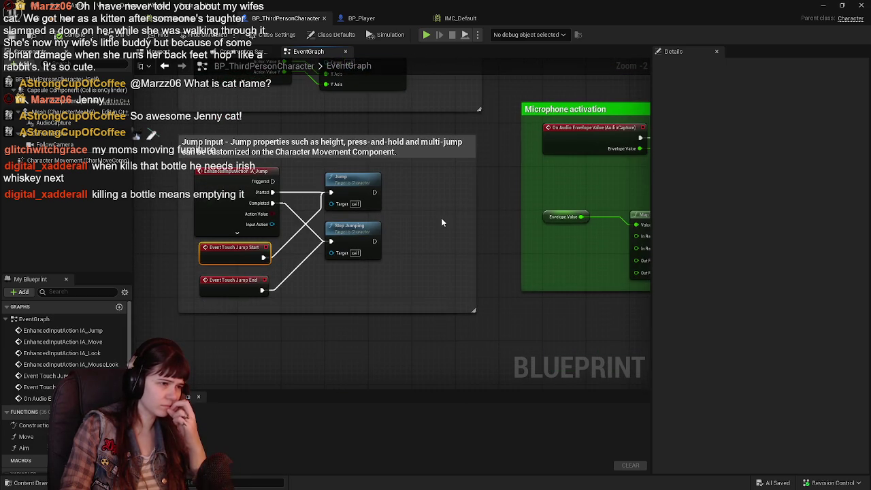
{"action": "key", "text": "Delete"}
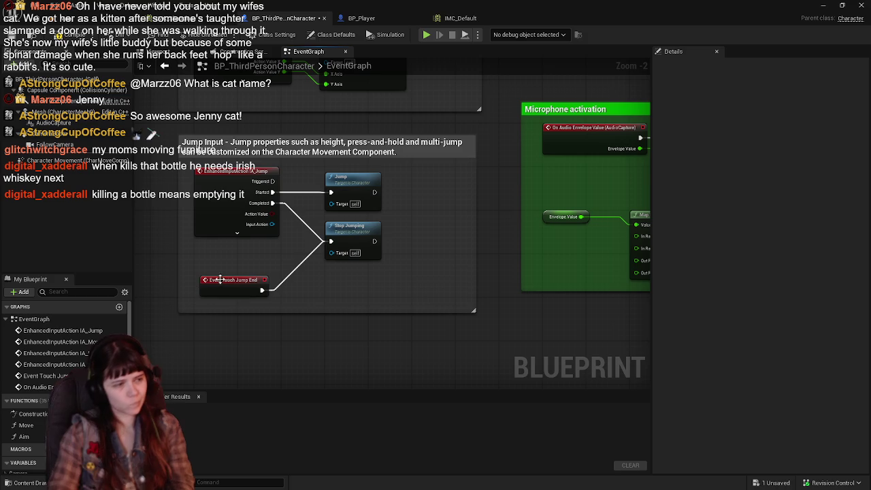
{"action": "left_click", "coordinate": [247, 278]}
{"action": "key", "text": "Delete"}
Step: Compile BP_ThirdPersonCharacter and open its Aim function graph
{"action": "left_click", "coordinate": [60, 34]}
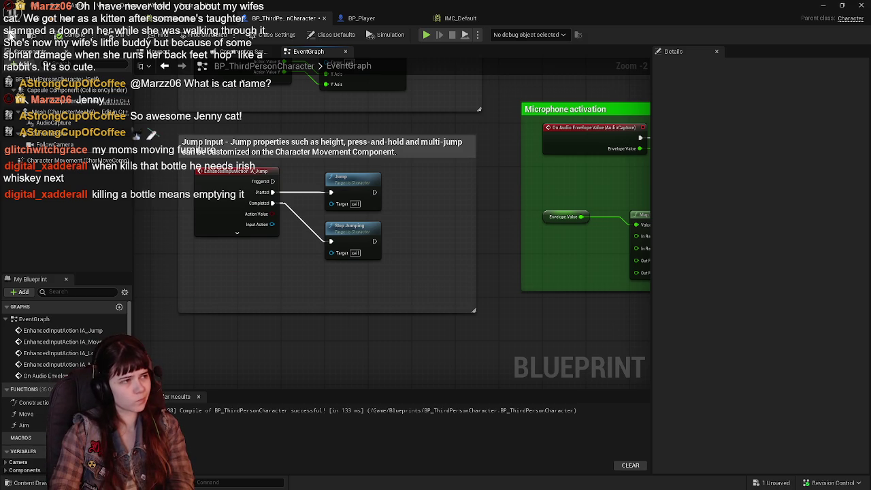
{"action": "mouse_move", "coordinate": [462, 184]}
{"action": "left_mouse_down"}
{"action": "mouse_move", "coordinate": [465, 376]}
{"action": "mouse_move", "coordinate": [366, 273]}
{"action": "mouse_move", "coordinate": [438, 165]}
{"action": "mouse_move", "coordinate": [354, 289]}
{"action": "left_mouse_up"}
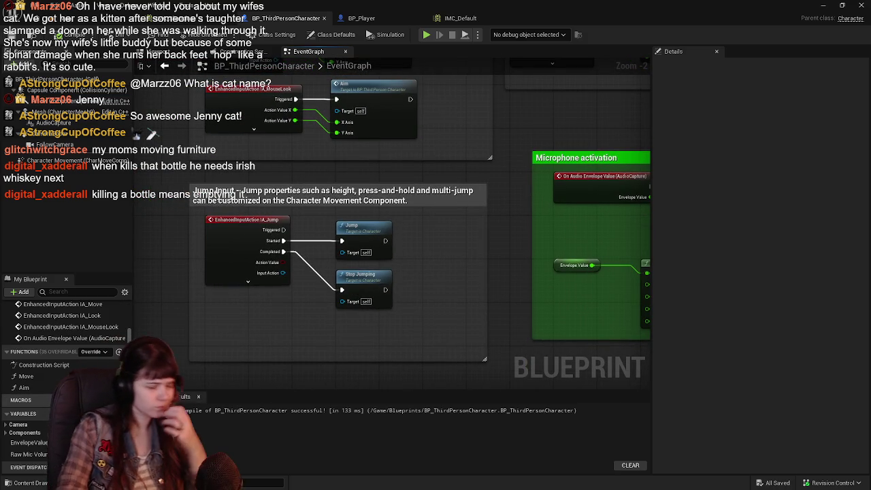
{"action": "left_click", "coordinate": [44, 388]}
{"action": "double_click", "coordinate": [44, 387]}
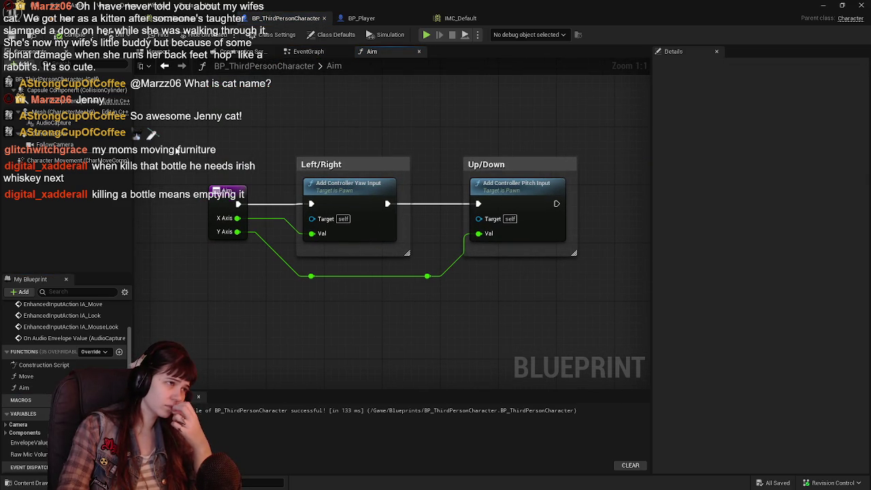
{"action": "left_click", "coordinate": [199, 19]}
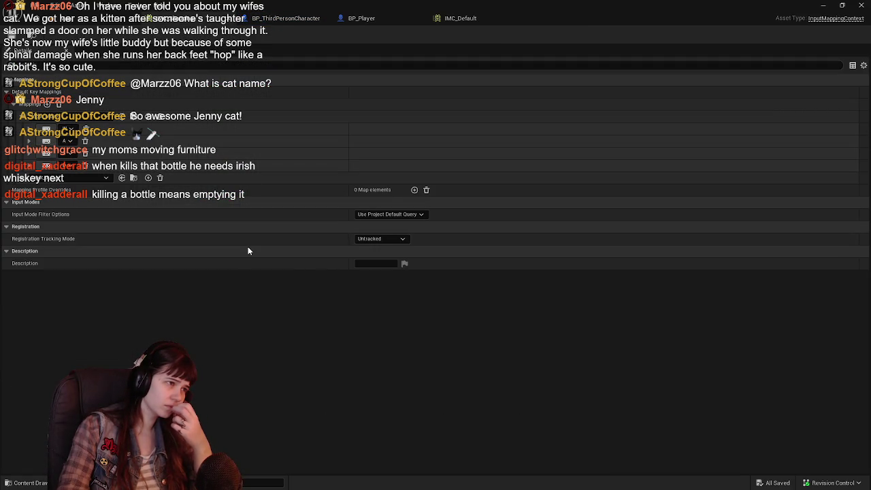
{"action": "left_click", "coordinate": [27, 140], "text": "shift"}
{"action": "left_click", "coordinate": [26, 133]}
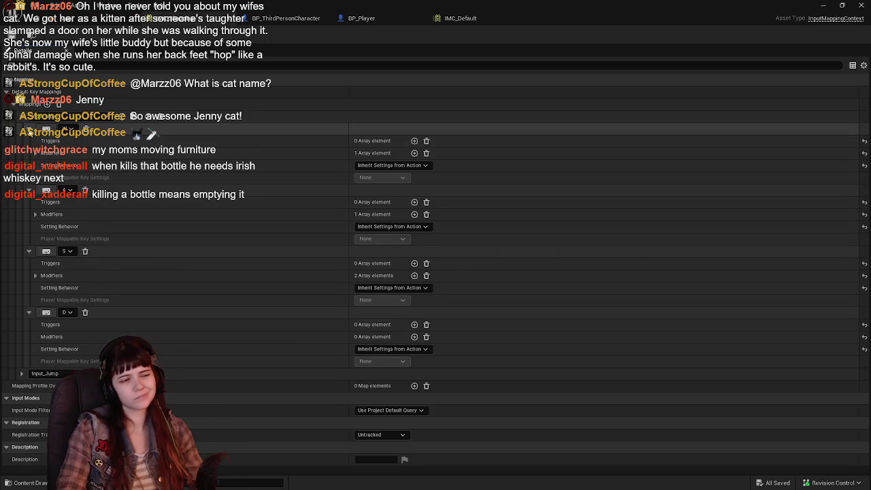
{"action": "left_click", "coordinate": [22, 373]}
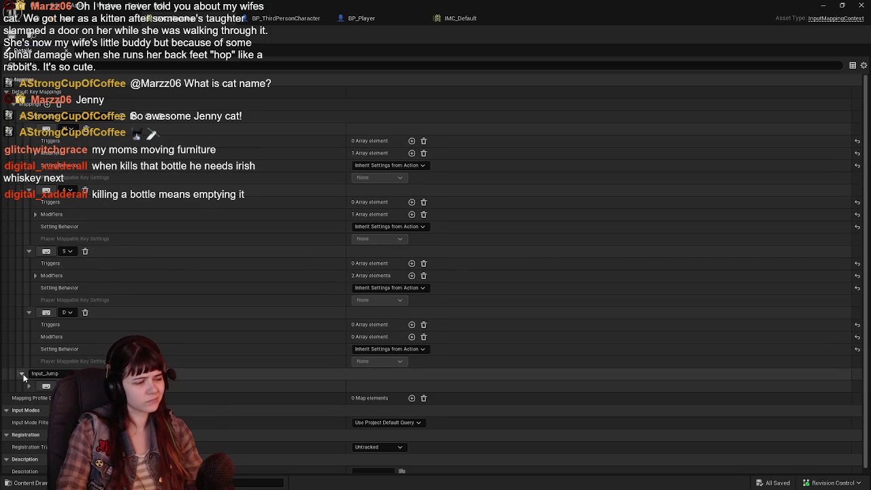
{"action": "left_click", "coordinate": [28, 386]}
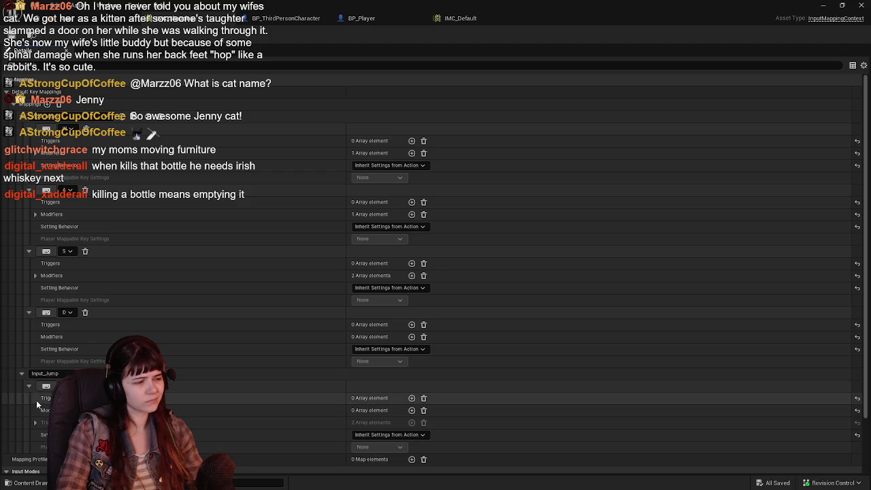
{"action": "left_click", "coordinate": [22, 373]}
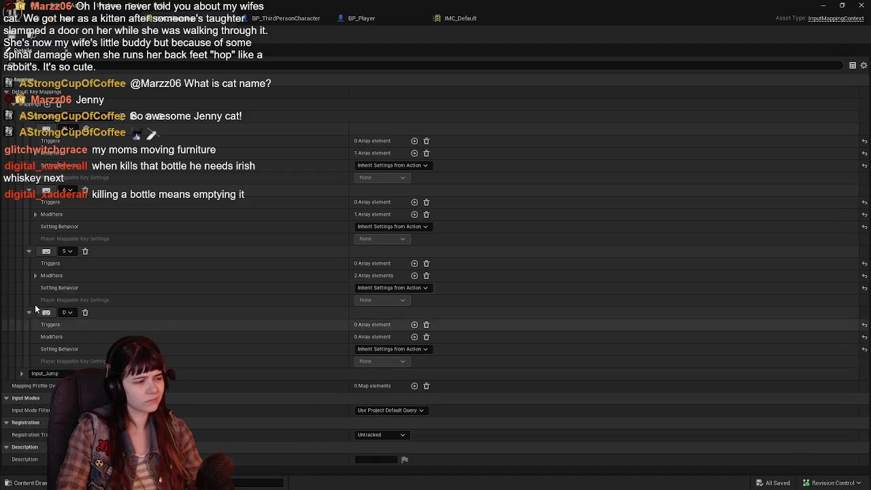
{"action": "left_click", "coordinate": [28, 129]}
{"action": "left_click", "coordinate": [29, 140]}
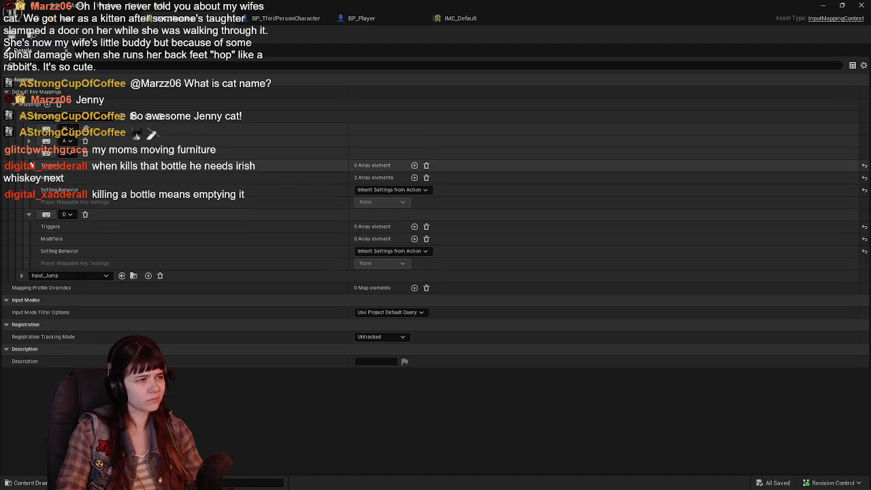
{"action": "left_click", "coordinate": [29, 153]}
{"action": "left_click", "coordinate": [30, 166]}
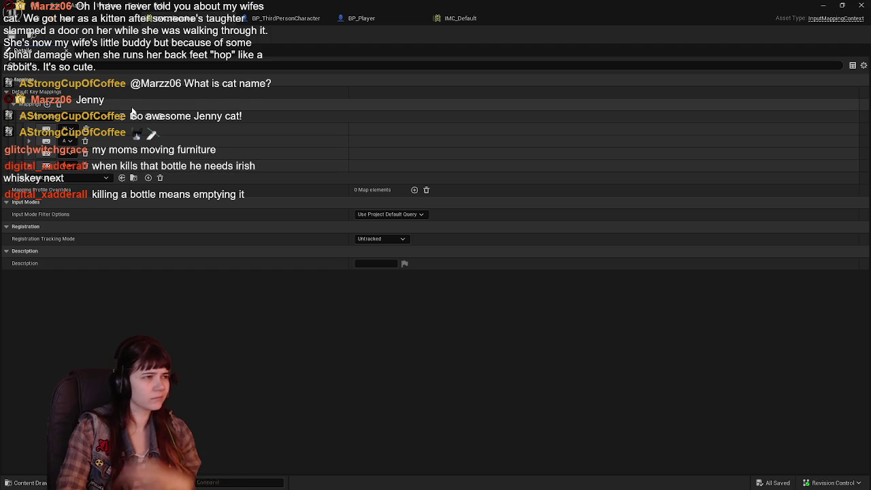
{"action": "left_click", "coordinate": [285, 18]}
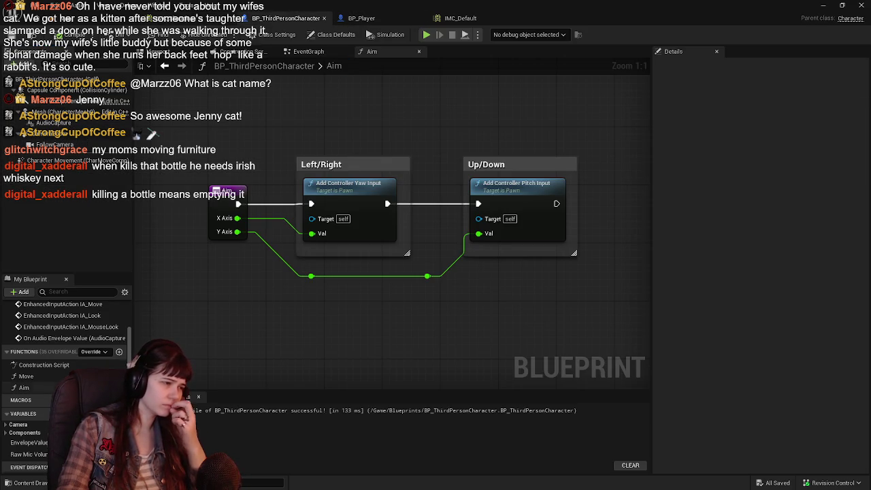
Step: Expand and collapse the Camera variables, then view BP_Player's event graph with its Add Mapping Context setup
{"action": "left_click", "coordinate": [5, 424]}
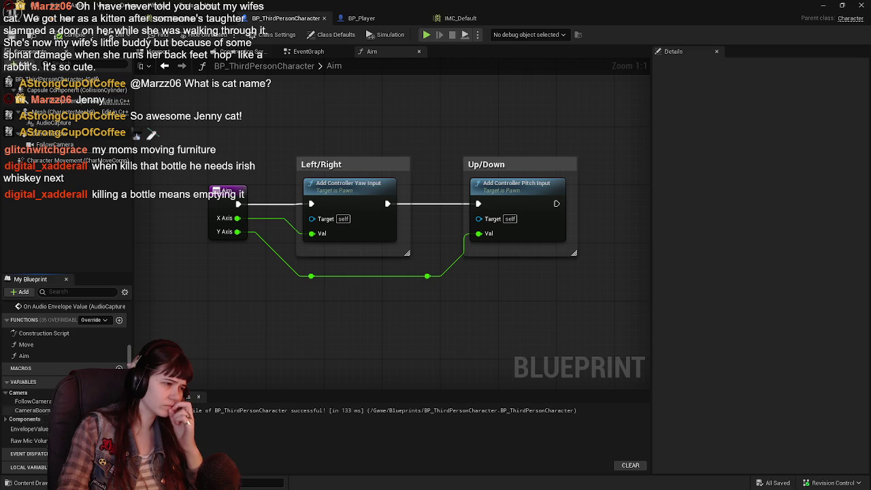
{"action": "left_click", "coordinate": [6, 392]}
{"action": "scroll", "coordinate": [27, 404], "scroll_direction": "up", "scroll_amount": 3}
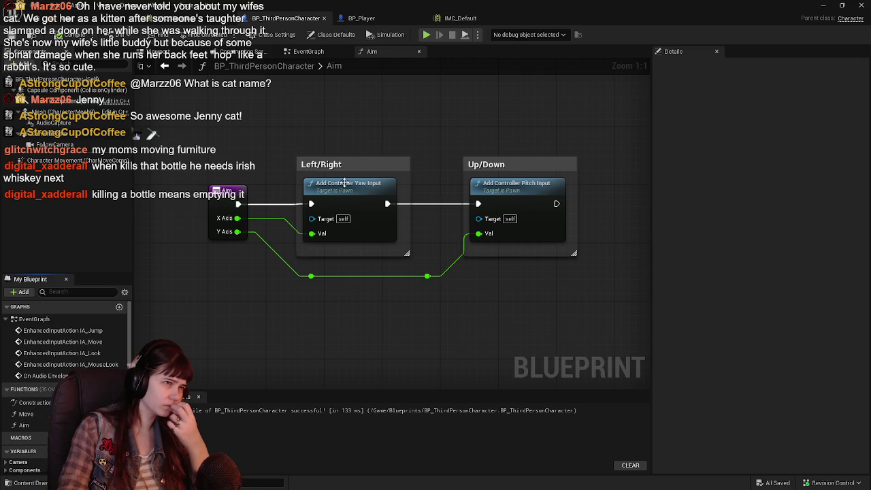
{"action": "left_click", "coordinate": [360, 18]}
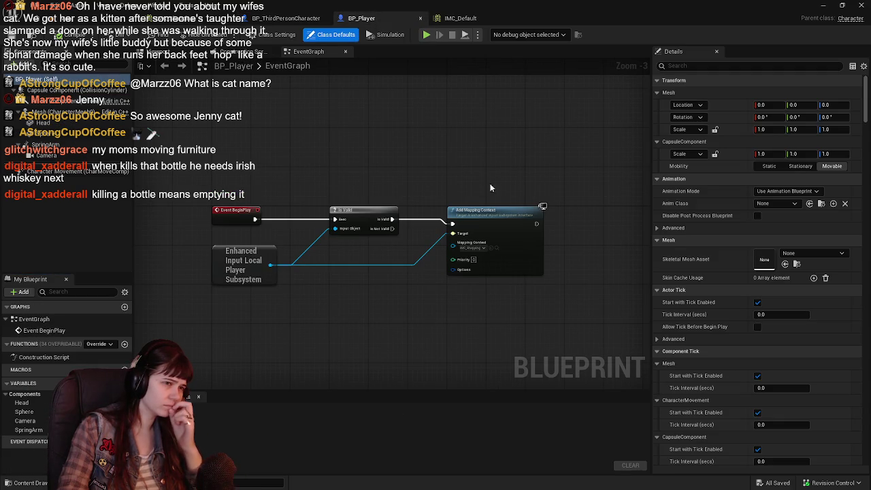
Step: Set BP_Player's Add Mapping Context to IMC_Default instead of IMC_Shopping, then return to BP_ThirdPersonCharacter
{"action": "scroll", "coordinate": [435, 231], "scroll_direction": "up", "scroll_amount": 3}
{"action": "left_click", "coordinate": [400, 229]}
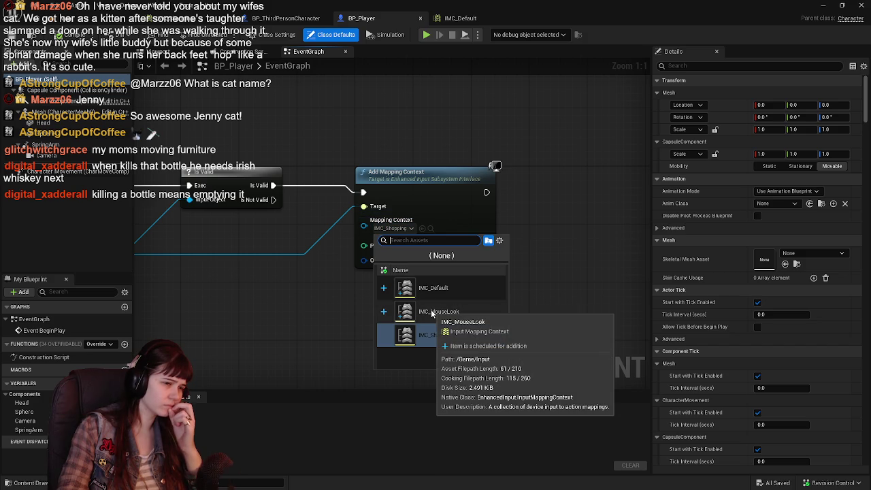
{"action": "left_click", "coordinate": [440, 289]}
{"action": "scroll", "coordinate": [323, 322], "scroll_direction": "down", "scroll_amount": 2}
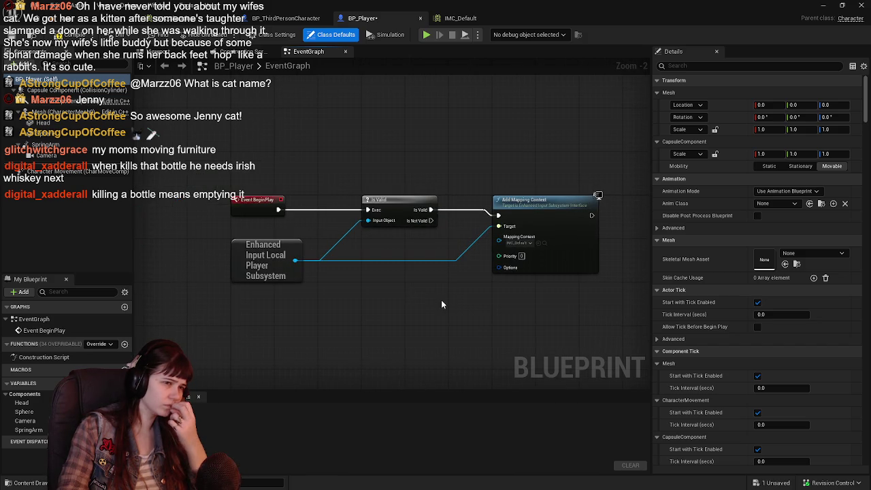
{"action": "scroll", "coordinate": [399, 292], "scroll_direction": "up", "scroll_amount": 1}
{"action": "mouse_move", "coordinate": [390, 295]}
{"action": "left_mouse_down"}
{"action": "mouse_move", "coordinate": [403, 304]}
{"action": "mouse_move", "coordinate": [354, 202]}
{"action": "left_mouse_up"}
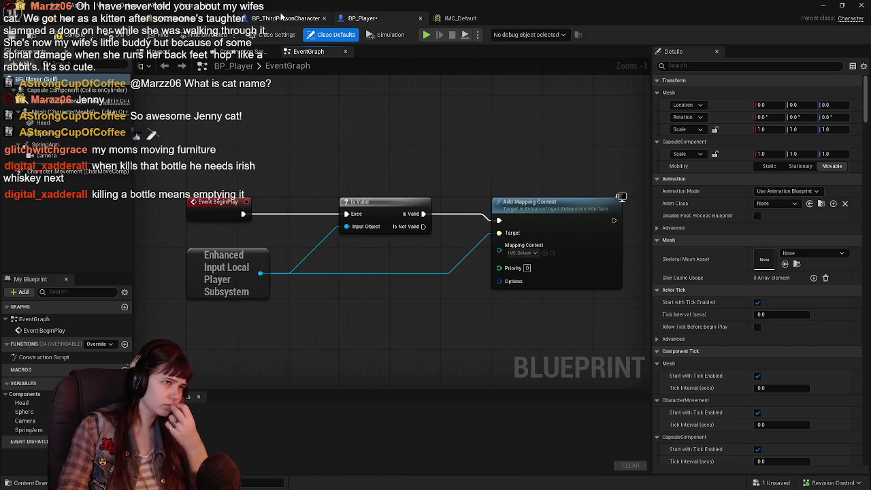
{"action": "left_click", "coordinate": [282, 19]}
{"action": "scroll", "coordinate": [287, 155], "scroll_direction": "down", "scroll_amount": 2}
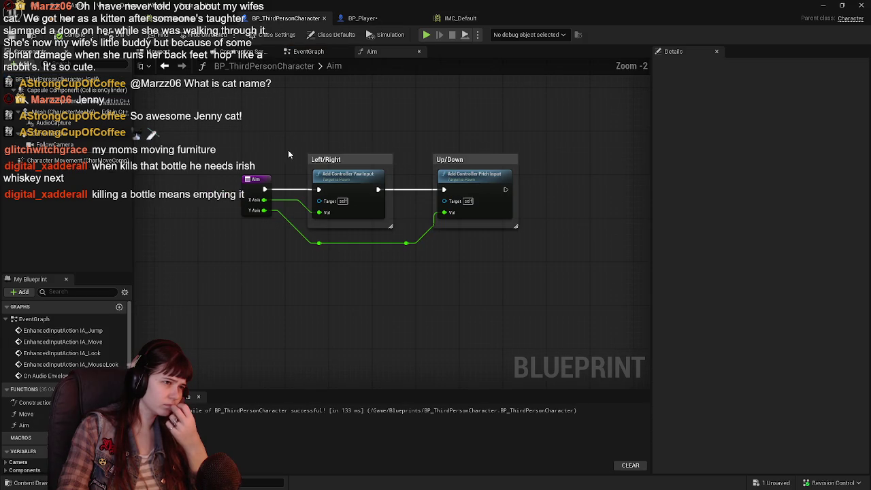
Step: Check the context options for the Move function, then go back to BP_Player's event graph
{"action": "scroll", "coordinate": [322, 115], "scroll_direction": "up", "scroll_amount": 1}
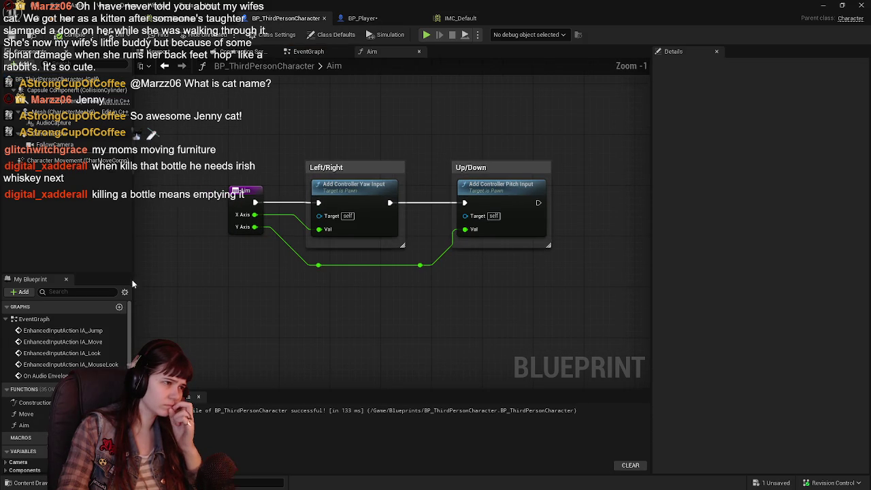
{"action": "right_click", "coordinate": [24, 415]}
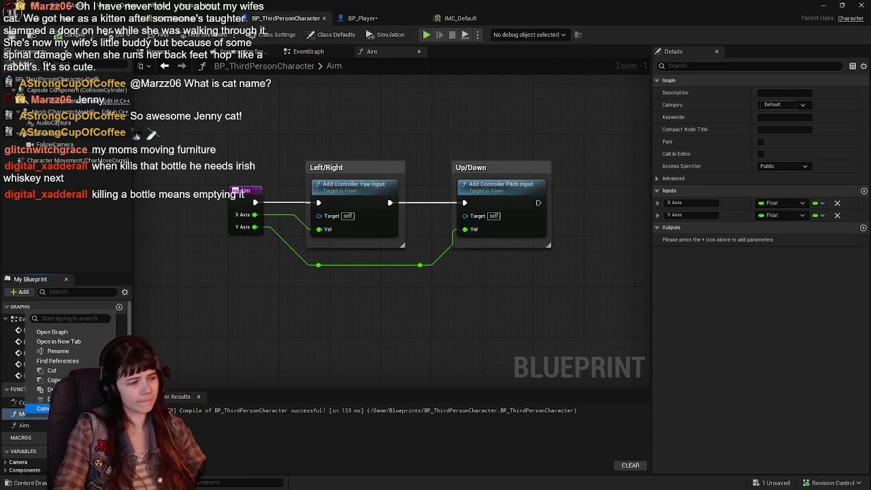
{"action": "key", "text": "Escape"}
{"action": "left_click", "coordinate": [362, 17]}
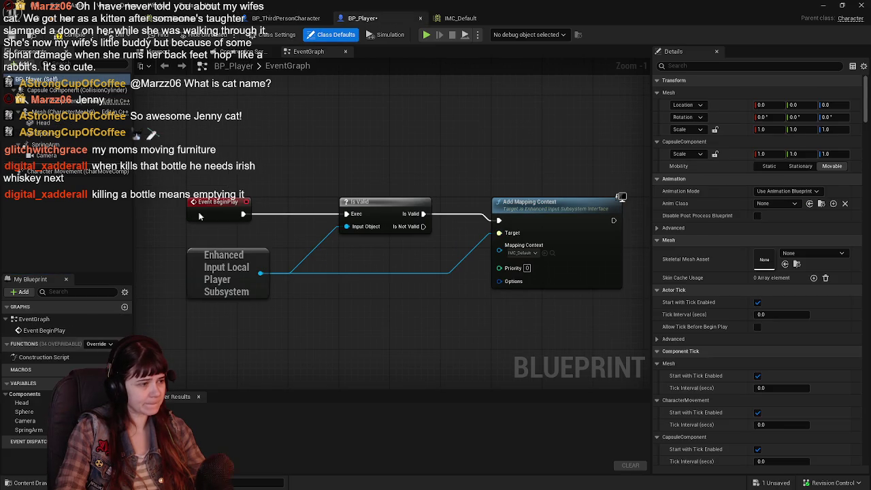
Step: Paste the Move function into BP_Player, then copy and paste the Aim function there too
{"action": "key", "text": "ctrl+v"}
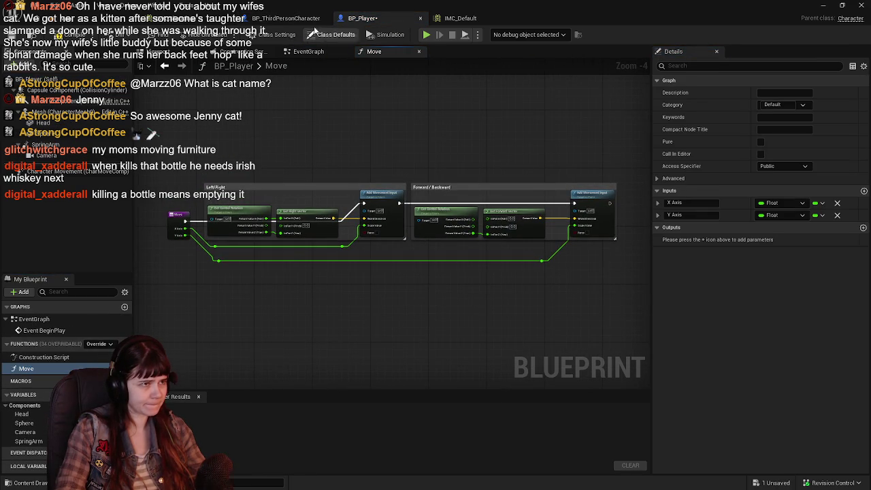
{"action": "left_click", "coordinate": [293, 18]}
{"action": "left_click", "coordinate": [24, 425]}
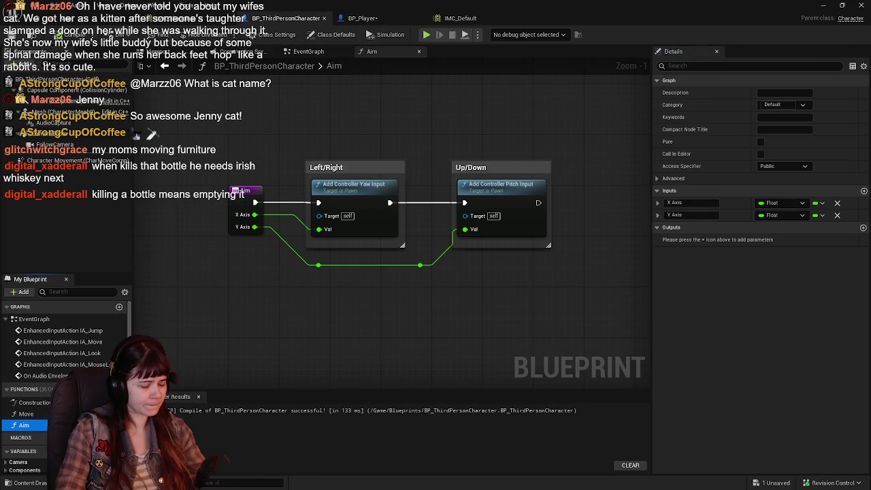
{"action": "key", "text": "ctrl+Tab"}
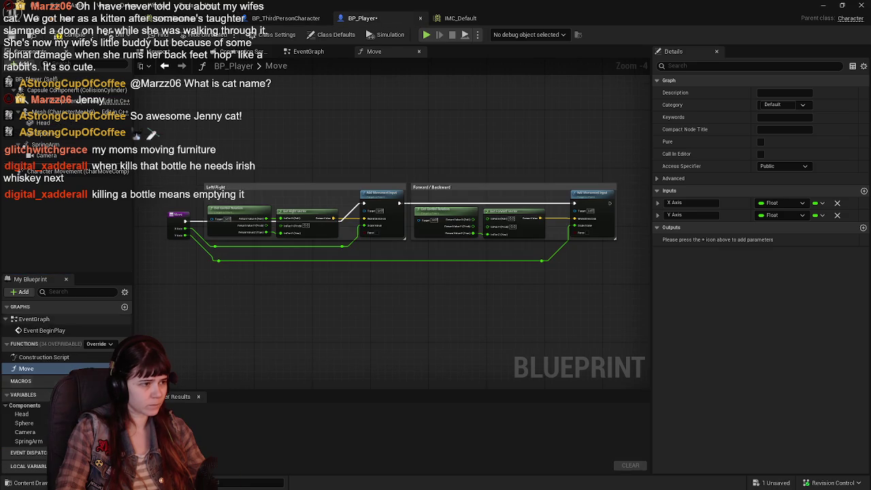
{"action": "left_click", "coordinate": [59, 367]}
{"action": "key", "text": "ctrl+v"}
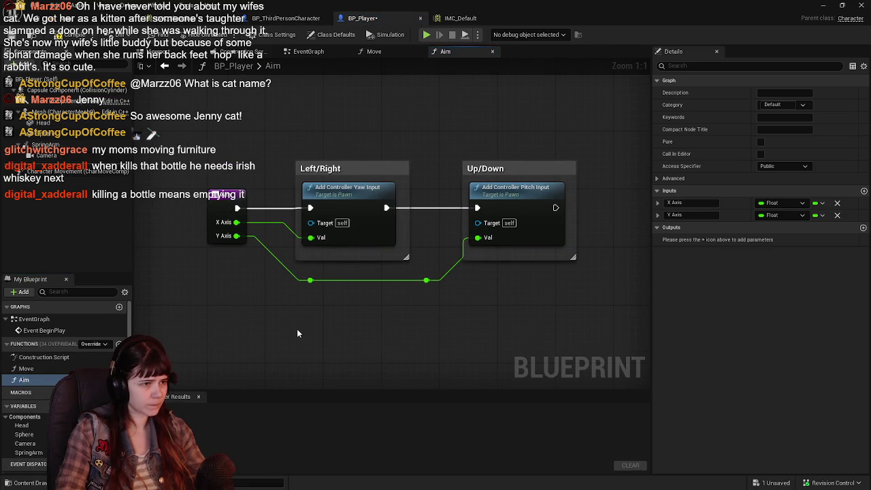
Step: Review BP_ThirdPersonCharacter's event graph, then return to BP_Player's Aim function
{"action": "left_click", "coordinate": [305, 19]}
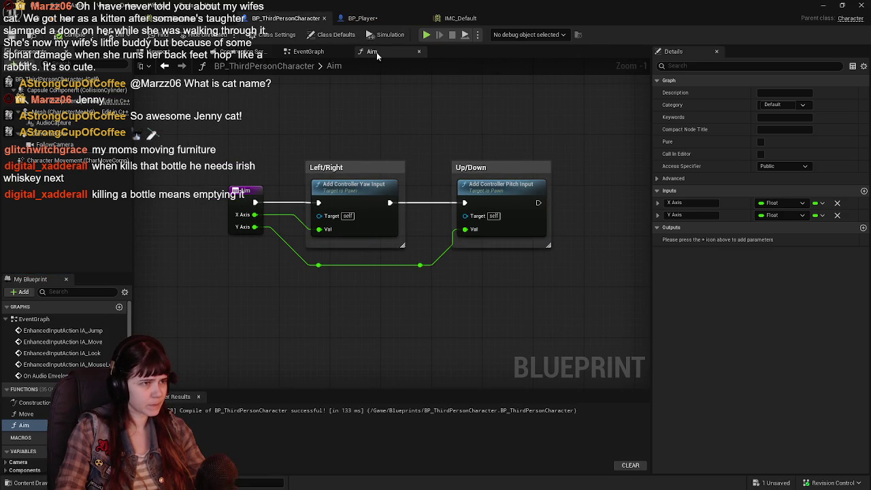
{"action": "left_click", "coordinate": [317, 53]}
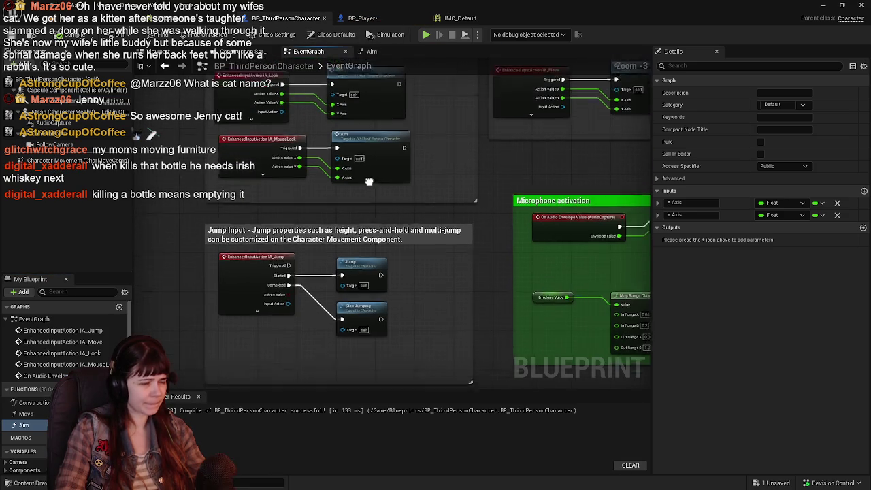
{"action": "mouse_move", "coordinate": [408, 240]}
{"action": "left_mouse_down"}
{"action": "mouse_move", "coordinate": [382, 218]}
{"action": "mouse_move", "coordinate": [381, 244]}
{"action": "mouse_move", "coordinate": [380, 136]}
{"action": "mouse_move", "coordinate": [401, 305]}
{"action": "mouse_move", "coordinate": [440, 337]}
{"action": "mouse_move", "coordinate": [392, 286]}
{"action": "left_mouse_up"}
{"action": "left_click", "coordinate": [367, 19]}
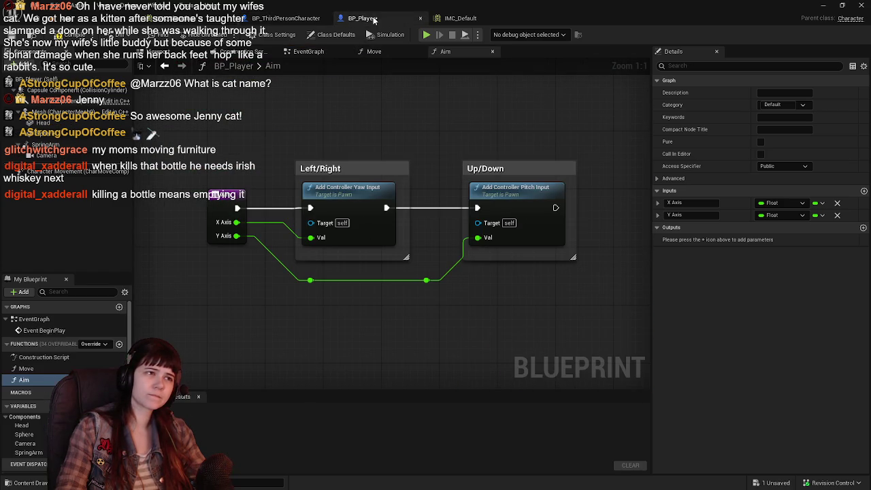
Step: Compile and save BP_Player and close its Move and Aim function graphs
{"action": "left_click", "coordinate": [58, 35]}
{"action": "left_click", "coordinate": [13, 36]}
{"action": "scroll", "coordinate": [331, 161], "scroll_direction": "down", "scroll_amount": 1}
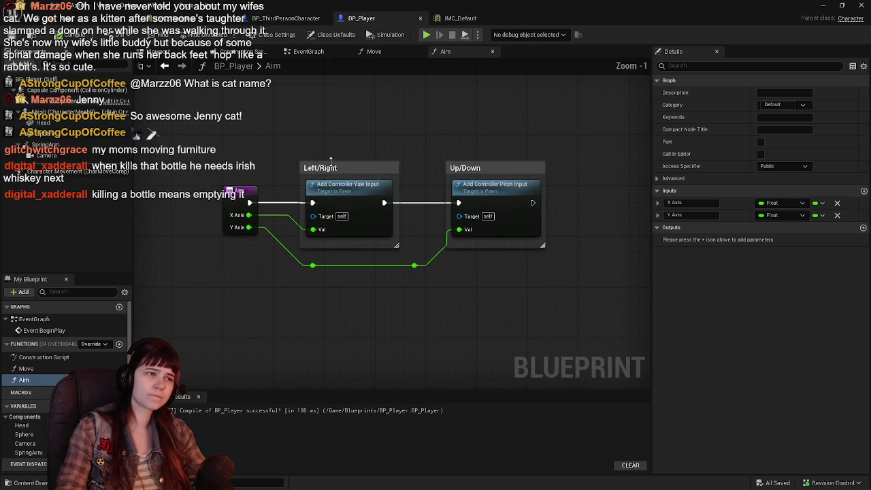
{"action": "left_click", "coordinate": [418, 51]}
{"action": "left_click", "coordinate": [418, 51]}
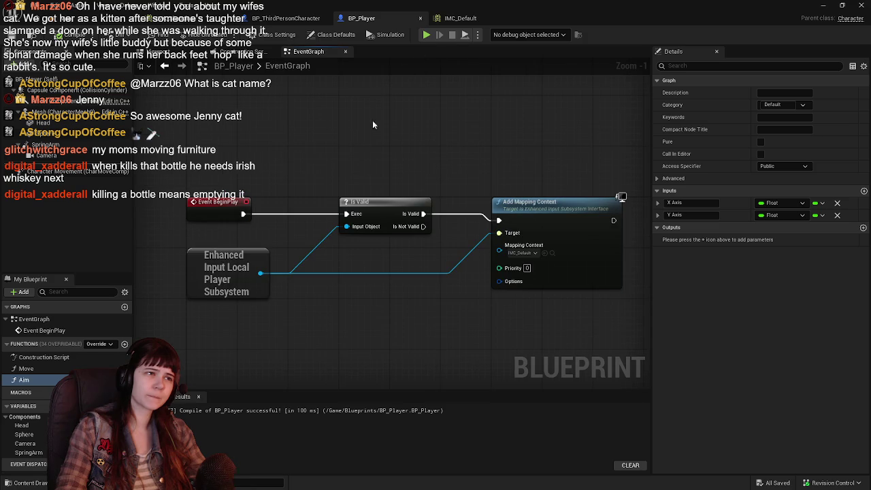
{"action": "scroll", "coordinate": [345, 184], "scroll_direction": "down", "scroll_amount": 2}
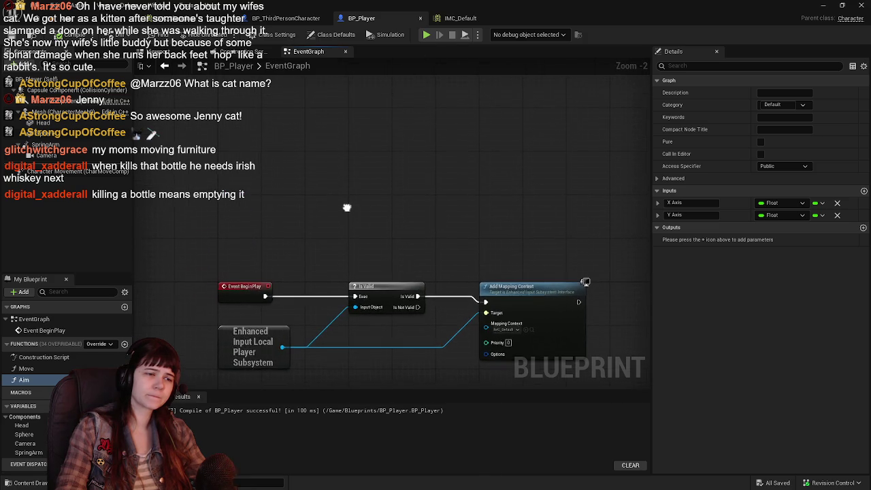
{"action": "mouse_move", "coordinate": [345, 202]}
{"action": "left_mouse_down"}
{"action": "mouse_move", "coordinate": [342, 229]}
{"action": "mouse_move", "coordinate": [328, 222]}
{"action": "left_mouse_up"}
{"action": "left_click", "coordinate": [286, 18]}
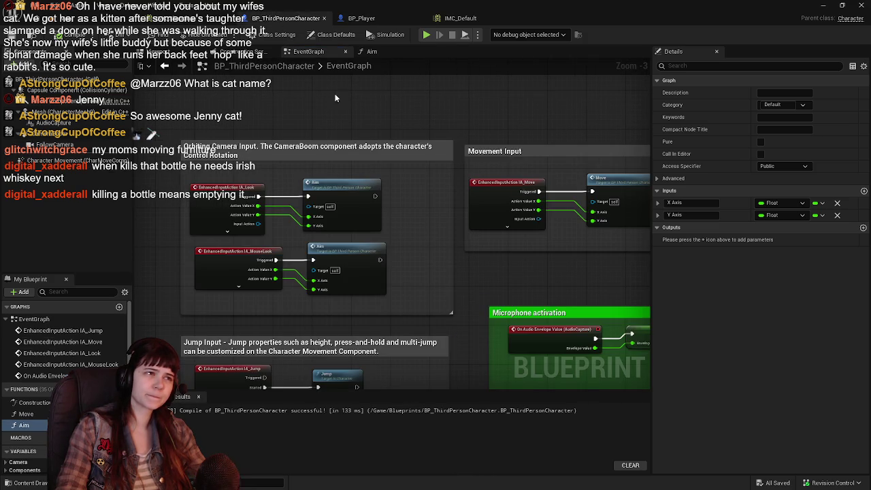
Step: Select the Movement Input comment and its nodes in BP_ThirdPersonCharacter
{"action": "scroll", "coordinate": [419, 192], "scroll_direction": "down", "scroll_amount": 1}
{"action": "left_click_drag", "start_coordinate": [419, 191], "coordinate": [343, 175]}
{"action": "left_click", "coordinate": [395, 145]}
{"action": "scroll", "coordinate": [577, 223], "scroll_direction": "up", "scroll_amount": 3}
{"action": "left_click_drag", "start_coordinate": [465, 237], "coordinate": [454, 263]}
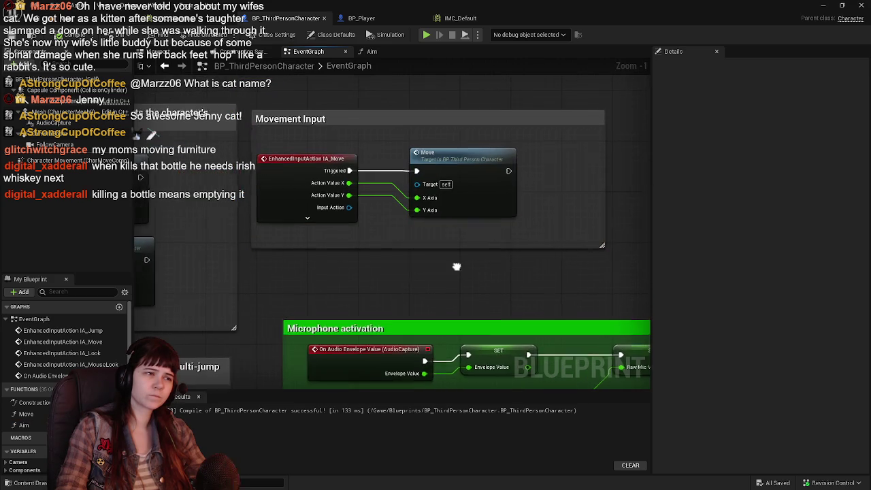
{"action": "scroll", "coordinate": [411, 224], "scroll_direction": "down", "scroll_amount": 2}
{"action": "left_click_drag", "start_coordinate": [285, 132], "coordinate": [560, 255]}
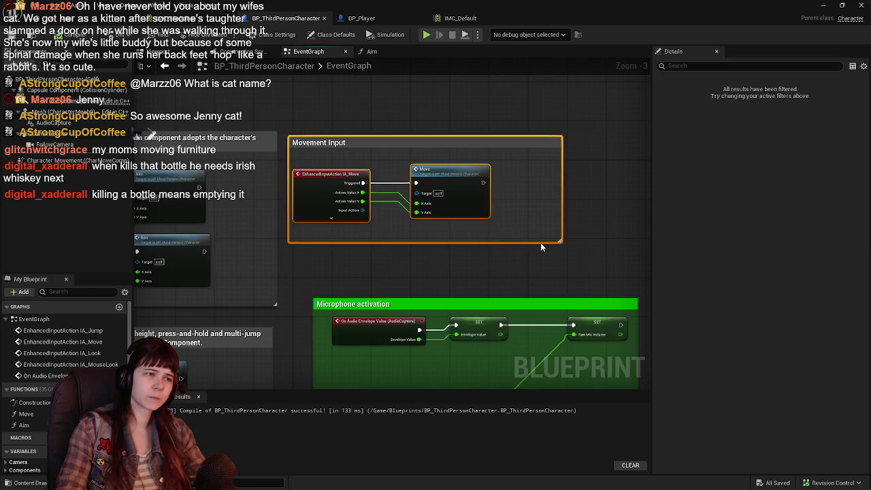
Step: Paste the Movement Input group above BeginPlay in BP_Player and resize the comment to fit
{"action": "left_click", "coordinate": [361, 18]}
{"action": "key", "text": "ctrl+v"}
{"action": "mouse_move", "coordinate": [236, 202]}
{"action": "left_mouse_down"}
{"action": "mouse_move", "coordinate": [272, 163]}
{"action": "mouse_move", "coordinate": [257, 151]}
{"action": "left_mouse_up"}
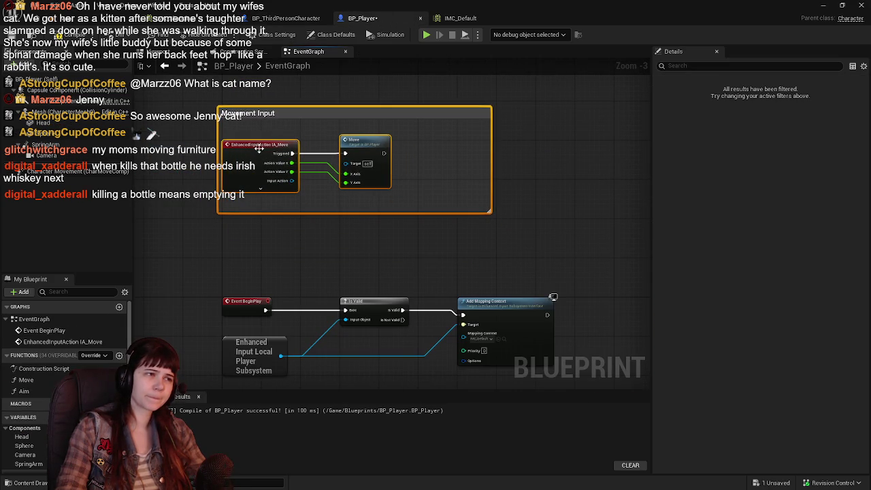
{"action": "left_click_drag", "start_coordinate": [489, 146], "coordinate": [408, 146]}
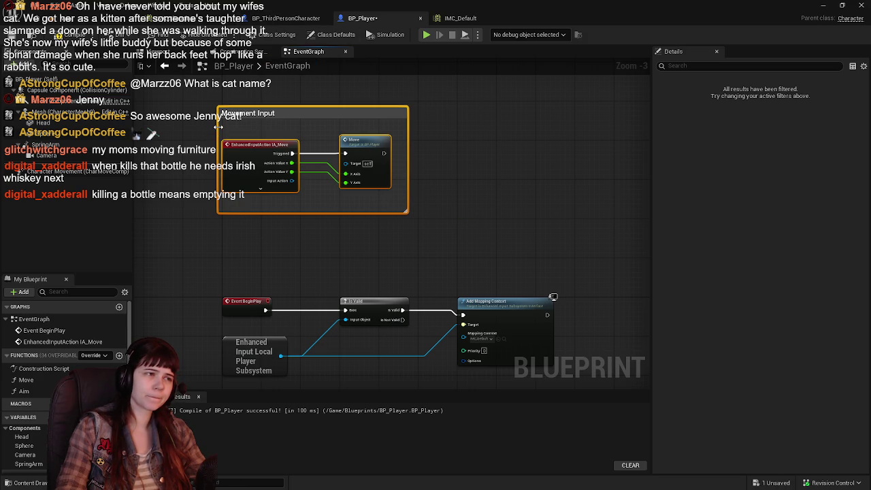
{"action": "left_click_drag", "start_coordinate": [218, 126], "coordinate": [209, 126]}
Step: Select the Orbiting Camera Input comment in BP_ThirdPersonCharacter, then return to BP_Player
{"action": "left_click", "coordinate": [285, 17]}
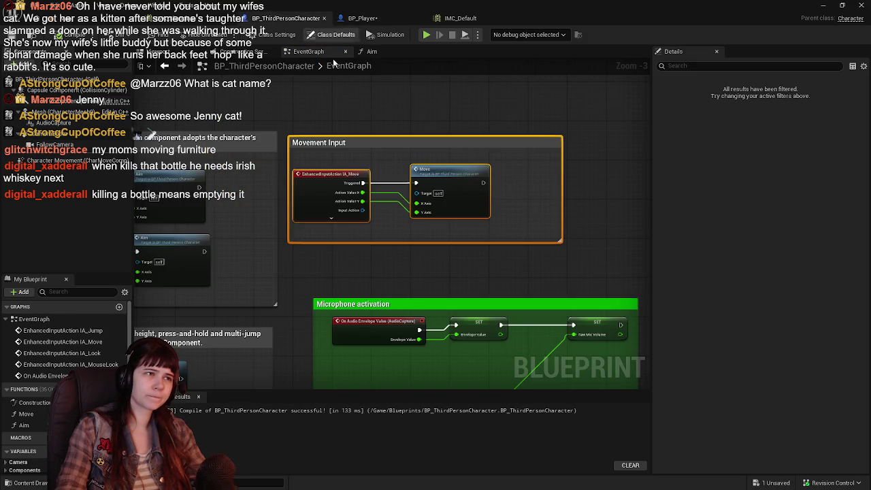
{"action": "scroll", "coordinate": [431, 227], "scroll_direction": "down", "scroll_amount": 1}
{"action": "left_click", "coordinate": [432, 227]}
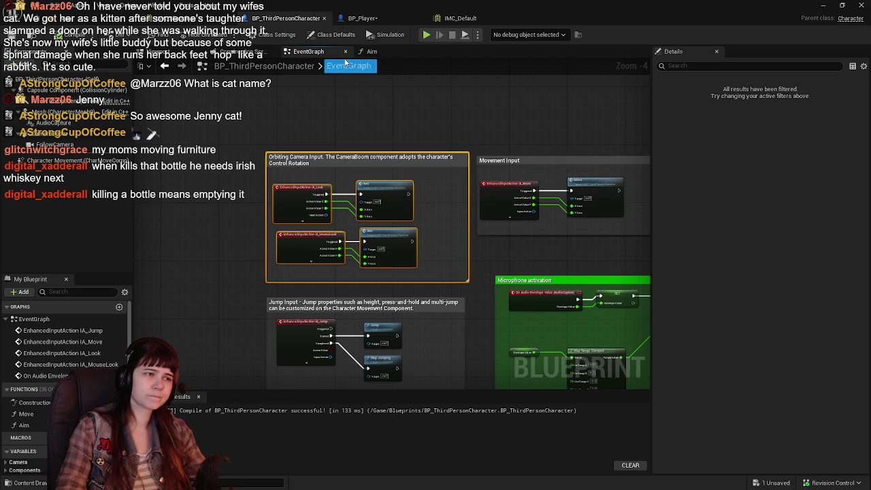
{"action": "left_click", "coordinate": [362, 18]}
{"action": "scroll", "coordinate": [356, 122], "scroll_direction": "down", "scroll_amount": 3}
{"action": "scroll", "coordinate": [372, 206], "scroll_direction": "up", "scroll_amount": 3}
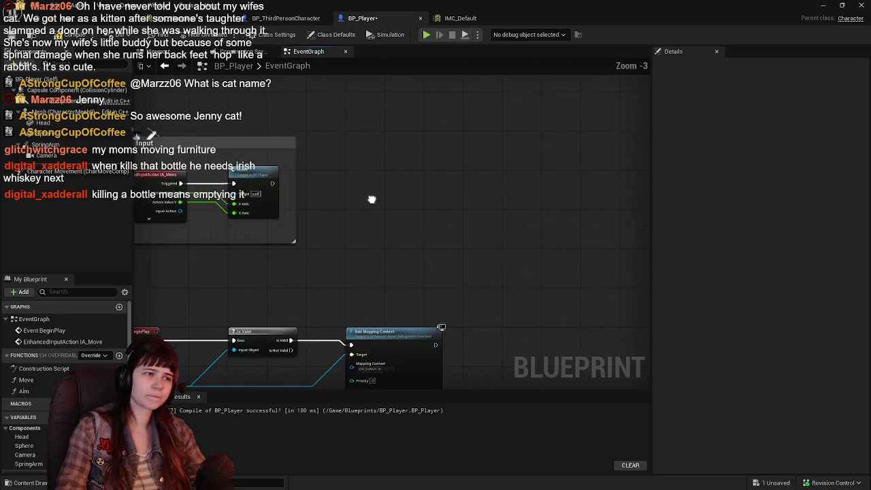
Step: Paste the Orbiting Camera Input group beside Movement Input and narrow its comment to fit
{"action": "key", "text": "ctrl+v"}
{"action": "mouse_move", "coordinate": [445, 151]}
{"action": "left_mouse_down"}
{"action": "mouse_move", "coordinate": [400, 143]}
{"action": "mouse_move", "coordinate": [430, 143]}
{"action": "left_mouse_up"}
{"action": "left_click_drag", "start_coordinate": [382, 186], "coordinate": [289, 200]}
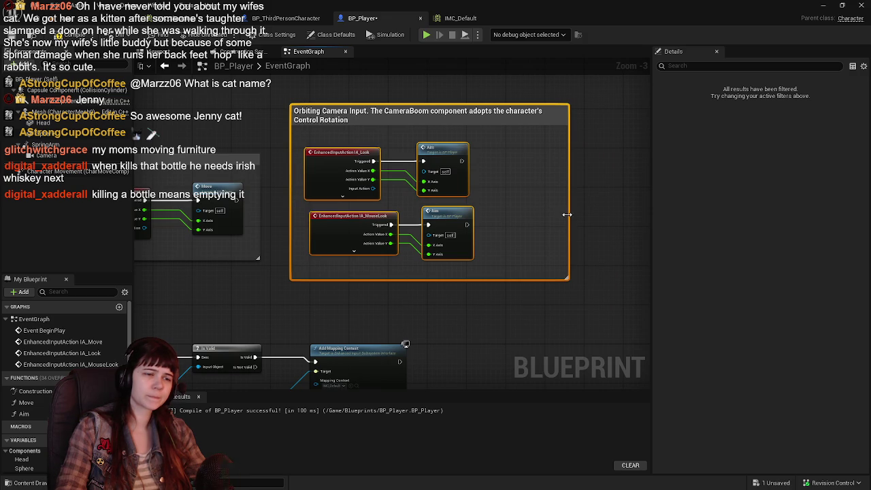
{"action": "left_click_drag", "start_coordinate": [569, 214], "coordinate": [490, 205]}
{"action": "left_click", "coordinate": [341, 322]}
{"action": "left_click_drag", "start_coordinate": [340, 322], "coordinate": [486, 294]}
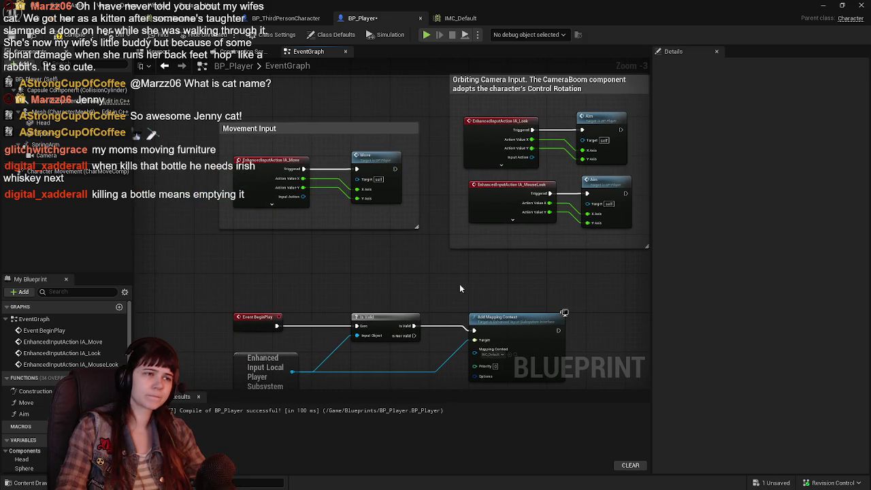
Step: Copy the Jump Input group into BP_Player, then position and resize its comment box
{"action": "left_click", "coordinate": [289, 25]}
{"action": "mouse_move", "coordinate": [231, 152]}
{"action": "left_mouse_down"}
{"action": "mouse_move", "coordinate": [459, 290]}
{"action": "mouse_move", "coordinate": [442, 327]}
{"action": "mouse_move", "coordinate": [459, 421]}
{"action": "left_mouse_up"}
{"action": "left_click", "coordinate": [362, 18]}
{"action": "key", "text": "ctrl+v"}
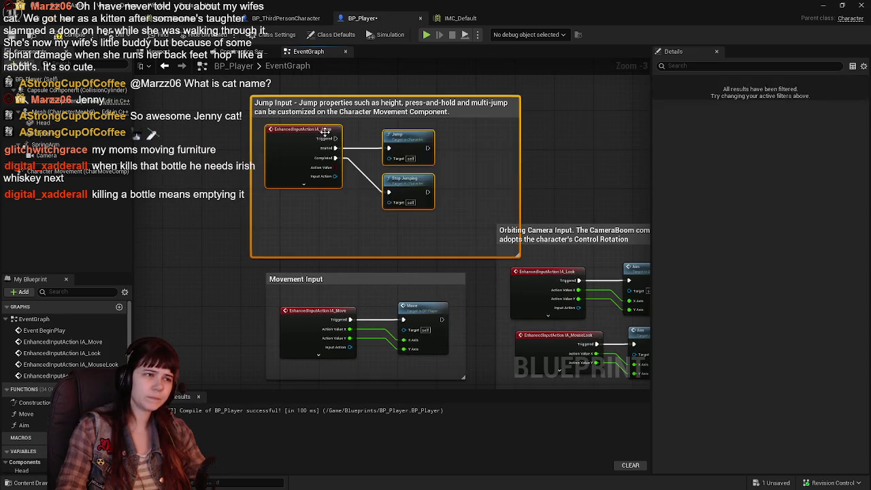
{"action": "mouse_move", "coordinate": [423, 141]}
{"action": "left_mouse_down"}
{"action": "mouse_move", "coordinate": [204, 174]}
{"action": "mouse_move", "coordinate": [276, 163]}
{"action": "mouse_move", "coordinate": [245, 140]}
{"action": "mouse_move", "coordinate": [246, 184]}
{"action": "mouse_move", "coordinate": [268, 169]}
{"action": "mouse_move", "coordinate": [242, 174]}
{"action": "mouse_move", "coordinate": [285, 176]}
{"action": "left_mouse_up"}
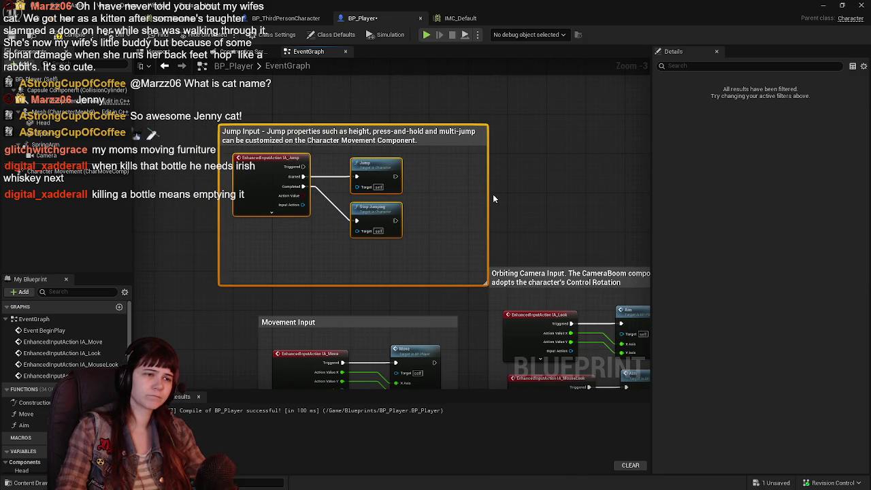
{"action": "mouse_move", "coordinate": [486, 192]}
{"action": "left_mouse_down"}
{"action": "mouse_move", "coordinate": [414, 190]}
{"action": "mouse_move", "coordinate": [437, 196]}
{"action": "left_mouse_up"}
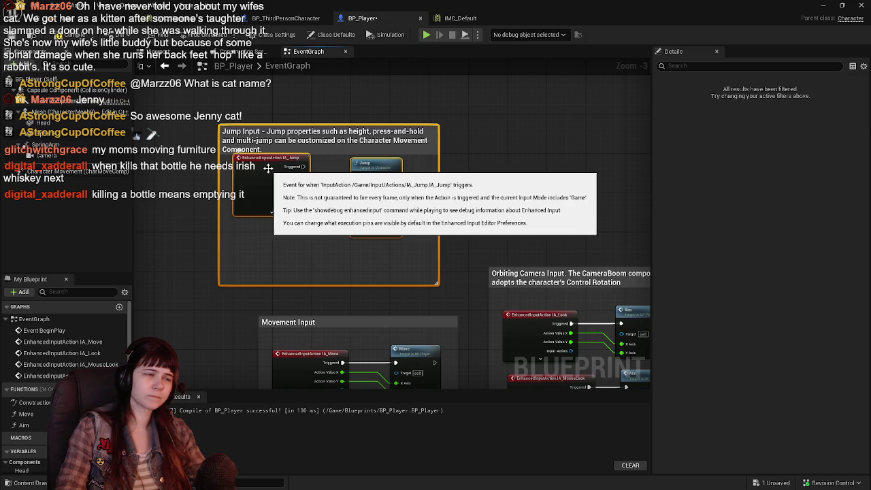
{"action": "left_click_drag", "start_coordinate": [312, 124], "coordinate": [314, 115]}
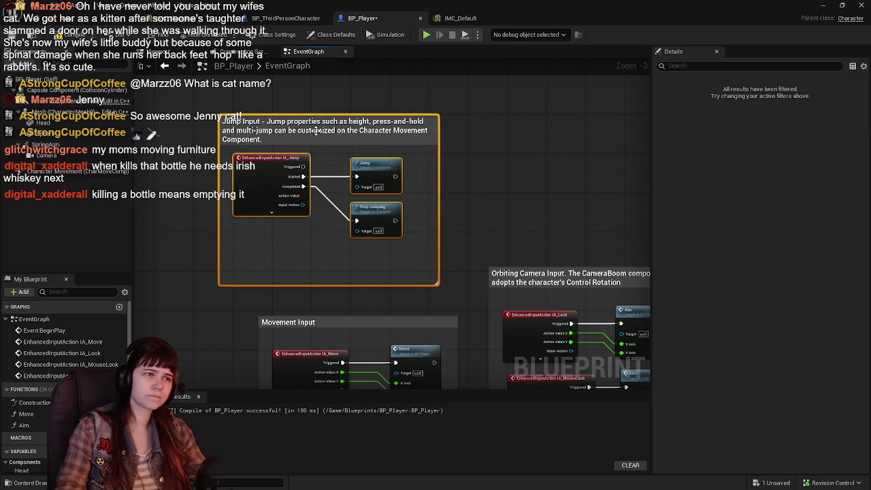
{"action": "left_click_drag", "start_coordinate": [343, 259], "coordinate": [345, 252]}
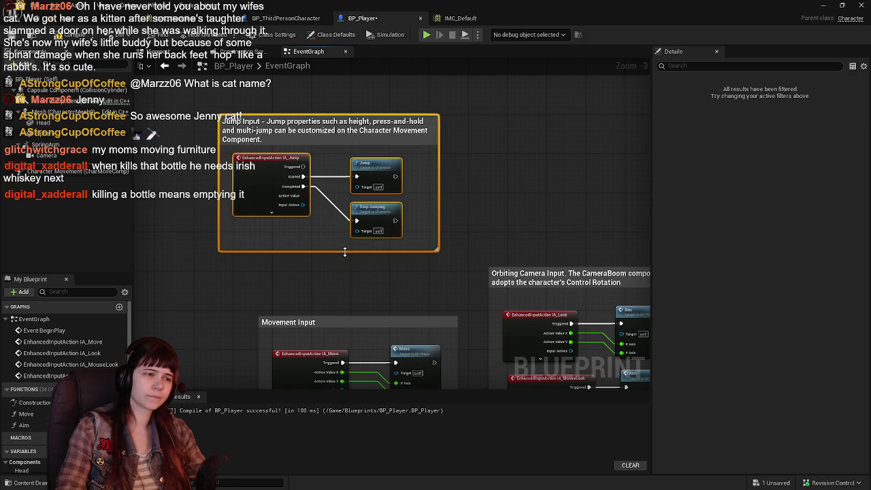
{"action": "mouse_move", "coordinate": [264, 161]}
{"action": "left_mouse_down"}
{"action": "mouse_move", "coordinate": [279, 185]}
{"action": "mouse_move", "coordinate": [263, 200]}
{"action": "mouse_move", "coordinate": [297, 199]}
{"action": "left_mouse_up"}
{"action": "left_click", "coordinate": [476, 125]}
Step: Frame the whole graph, bringing the Is Valid and Add Mapping Context nodes into view
{"action": "key", "text": "Home"}
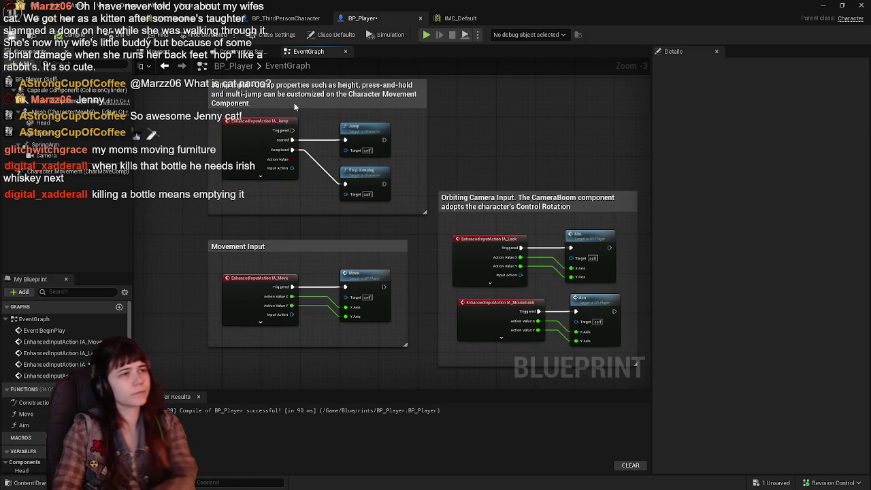
{"action": "left_click_drag", "start_coordinate": [501, 208], "coordinate": [482, 162]}
{"action": "left_click_drag", "start_coordinate": [476, 340], "coordinate": [417, 150]}
{"action": "scroll", "coordinate": [441, 180], "scroll_direction": "up", "scroll_amount": 1}
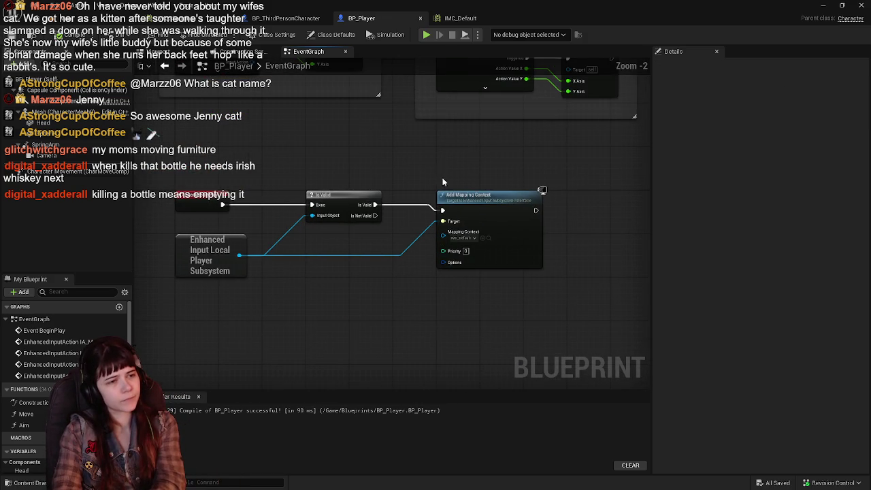
Step: Open GameMode_LetsGoShopping from the Content > Blueprints folder
{"action": "left_click", "coordinate": [78, 18]}
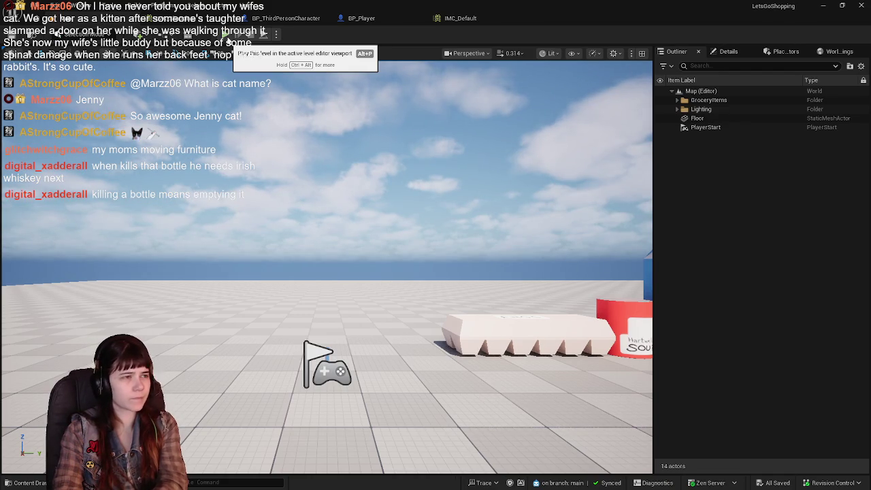
{"action": "key", "text": "ctrl+space"}
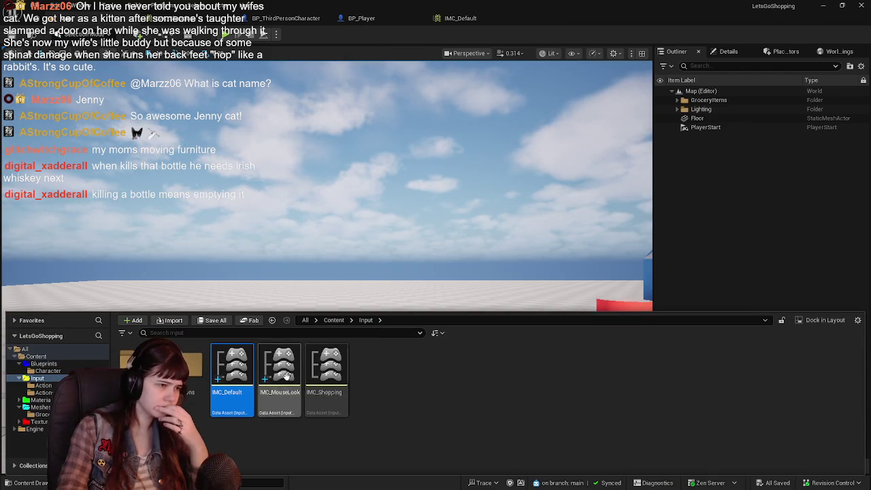
{"action": "left_click", "coordinate": [319, 320]}
{"action": "left_click", "coordinate": [360, 350]}
{"action": "left_click", "coordinate": [329, 321]}
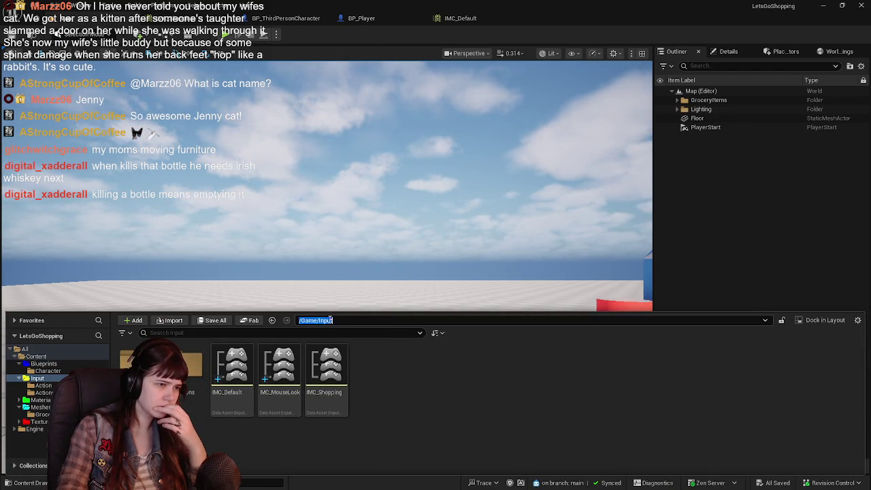
{"action": "left_click", "coordinate": [333, 321]}
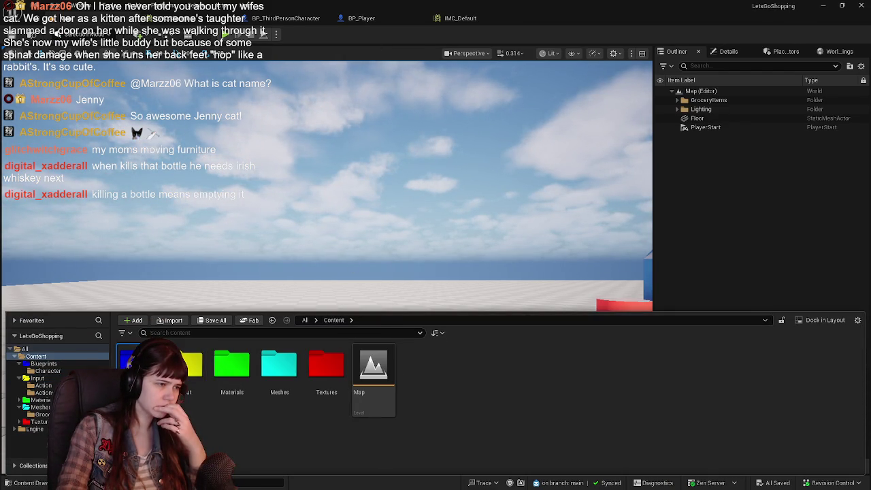
{"action": "double_click", "coordinate": [161, 367]}
{"action": "double_click", "coordinate": [332, 363]}
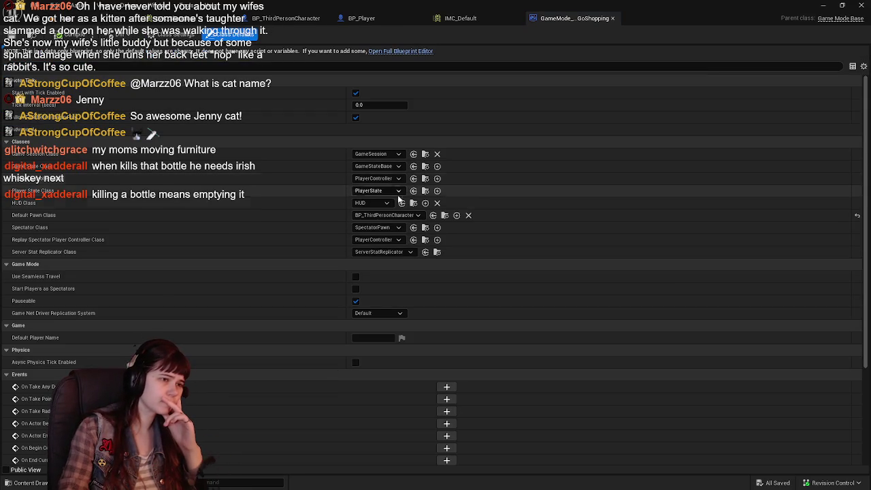
Step: Set the Default Pawn Class to BP_Player and save the game mode
{"action": "left_click", "coordinate": [393, 214]}
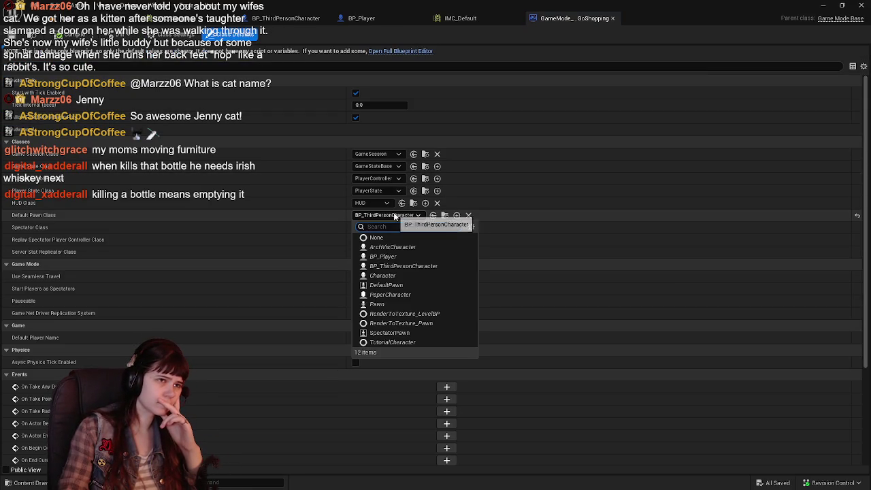
{"action": "left_click", "coordinate": [417, 257]}
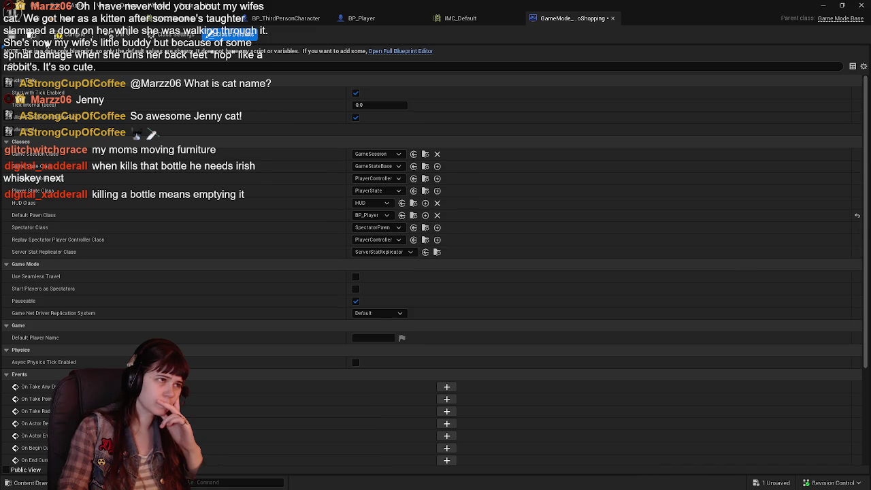
{"action": "left_click", "coordinate": [21, 35]}
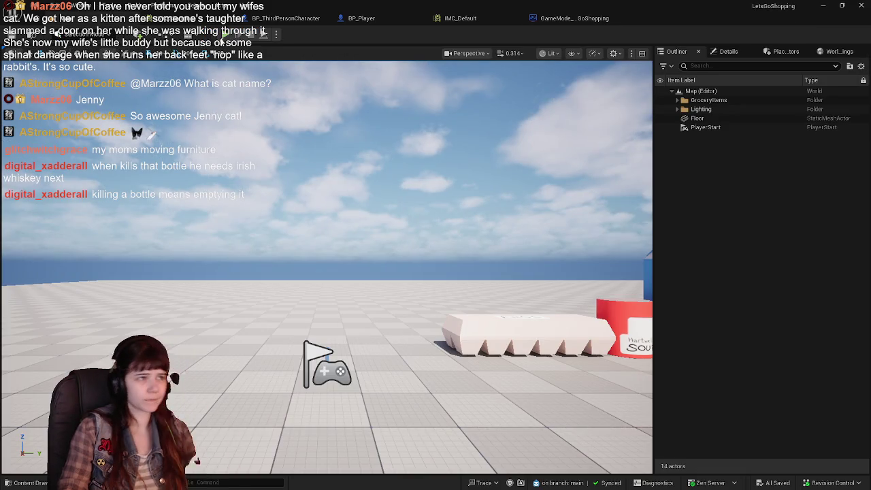
Step: Playtest the level with the BP_Player pawn, then close the game mode blueprint
{"action": "left_click", "coordinate": [222, 41]}
{"action": "key", "text": "s"}
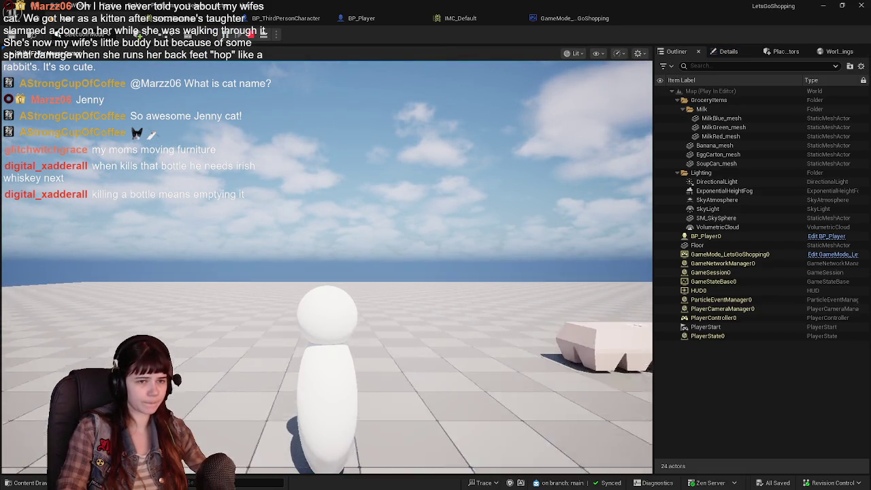
{"action": "key", "text": "Escape"}
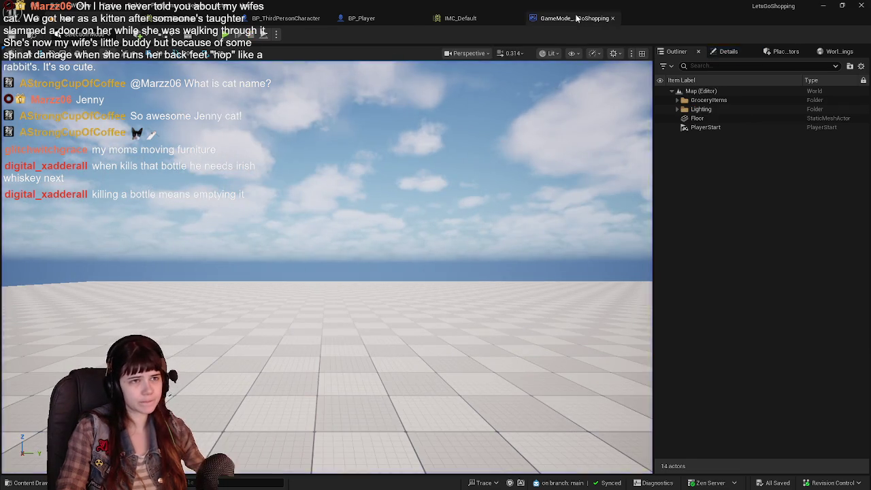
{"action": "left_click", "coordinate": [575, 18]}
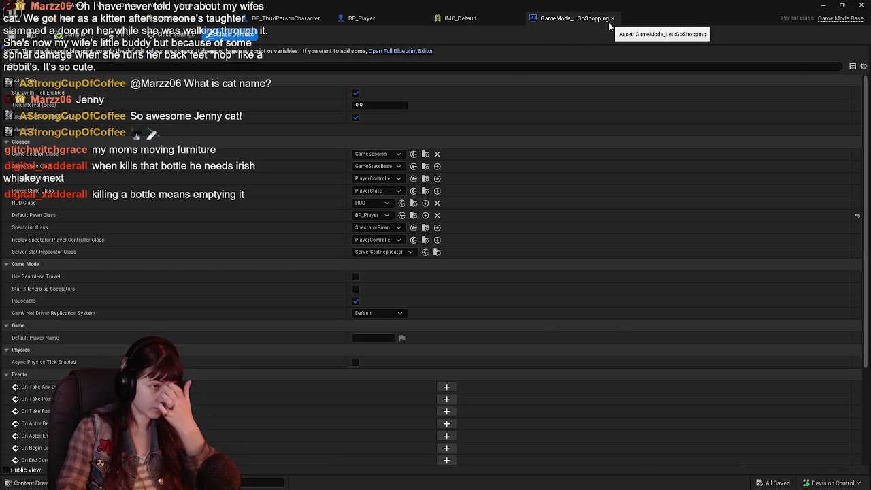
{"action": "left_click", "coordinate": [613, 18]}
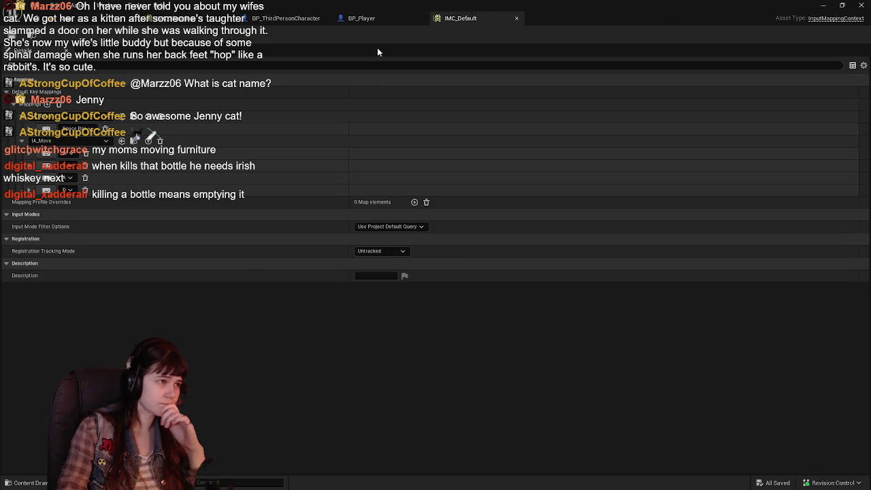
Step: Pick a different mapping context on BP_Player's Add Mapping Context node and playtest again
{"action": "left_click", "coordinate": [371, 18]}
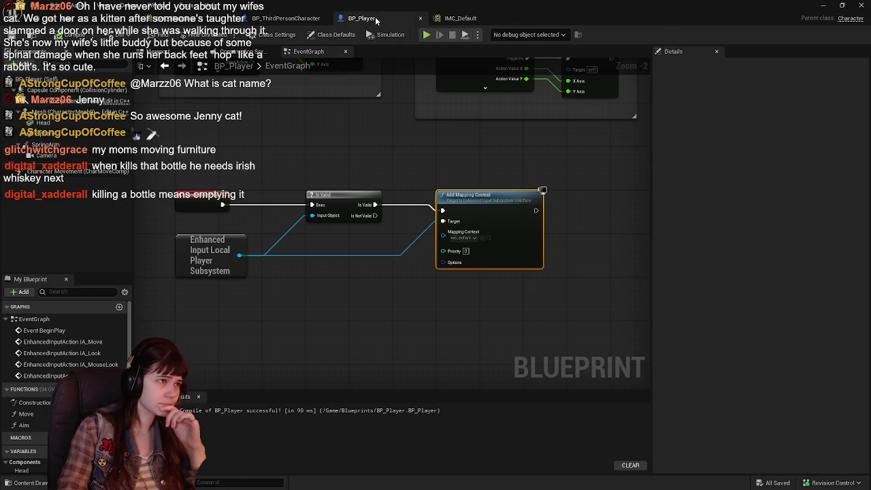
{"action": "left_click", "coordinate": [468, 238]}
{"action": "left_click", "coordinate": [517, 318]}
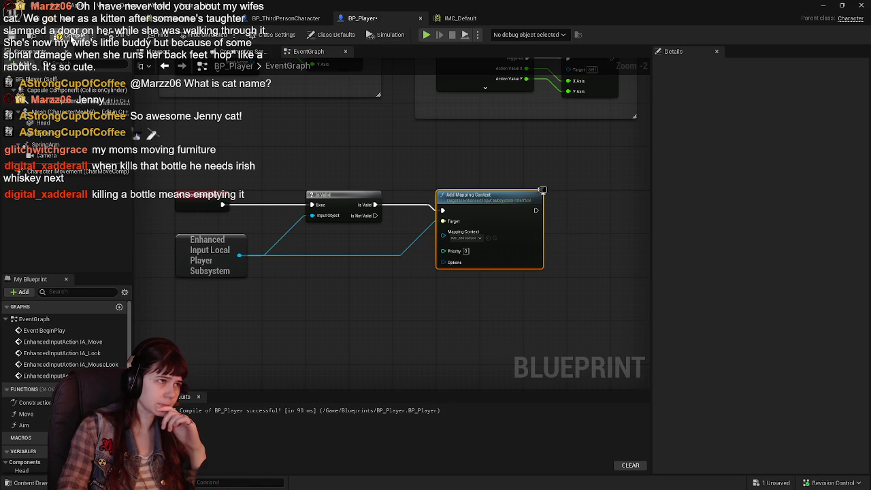
{"action": "key", "text": "alt+p"}
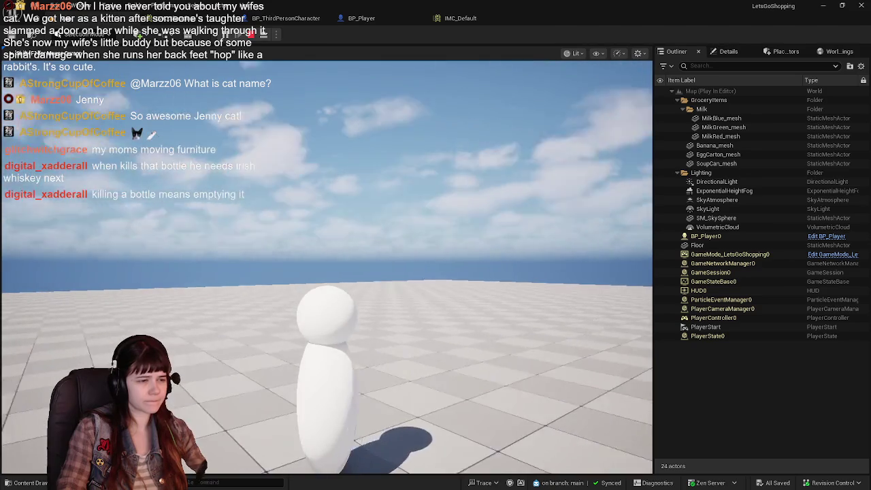
{"action": "key", "text": "Escape"}
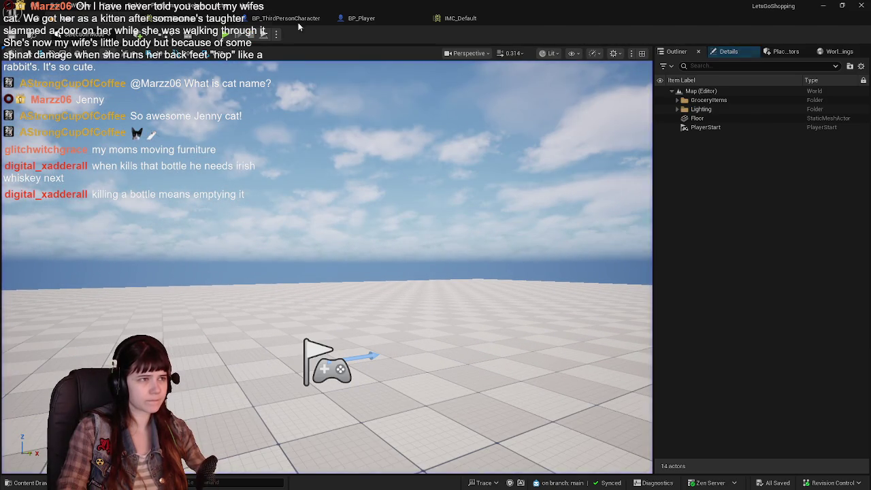
Step: Open IMC_MouseLook from Content > Input and expand the Mouse XY 2D-Axis mapping's Negate modifier
{"action": "left_click", "coordinate": [362, 20]}
{"action": "left_click", "coordinate": [289, 18]}
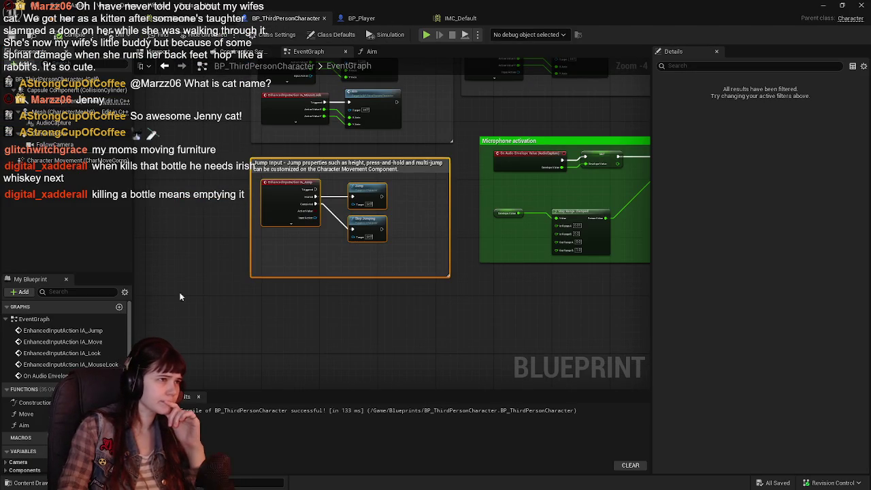
{"action": "left_click", "coordinate": [25, 482]}
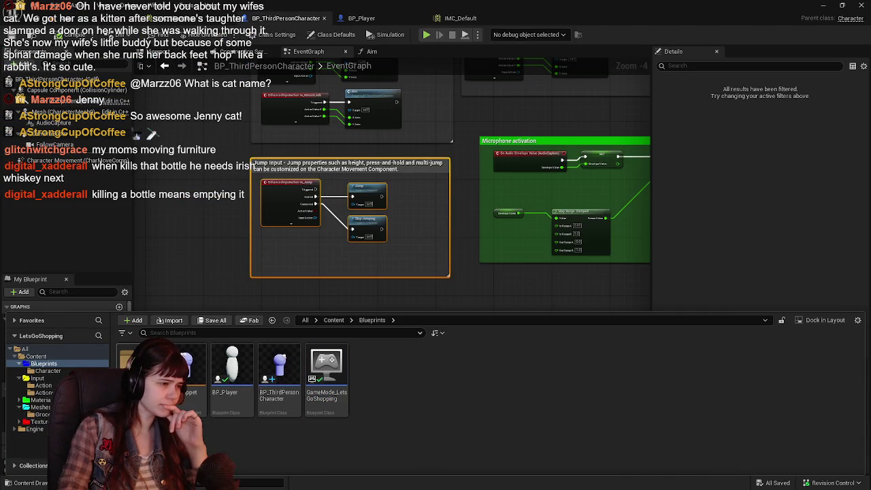
{"action": "left_click", "coordinate": [334, 319]}
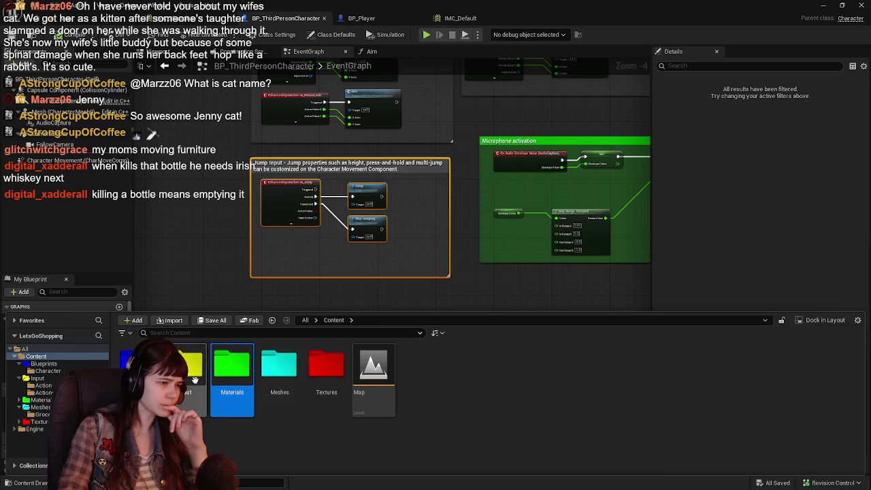
{"action": "double_click", "coordinate": [198, 379]}
{"action": "left_click", "coordinate": [283, 383]}
{"action": "double_click", "coordinate": [284, 383]}
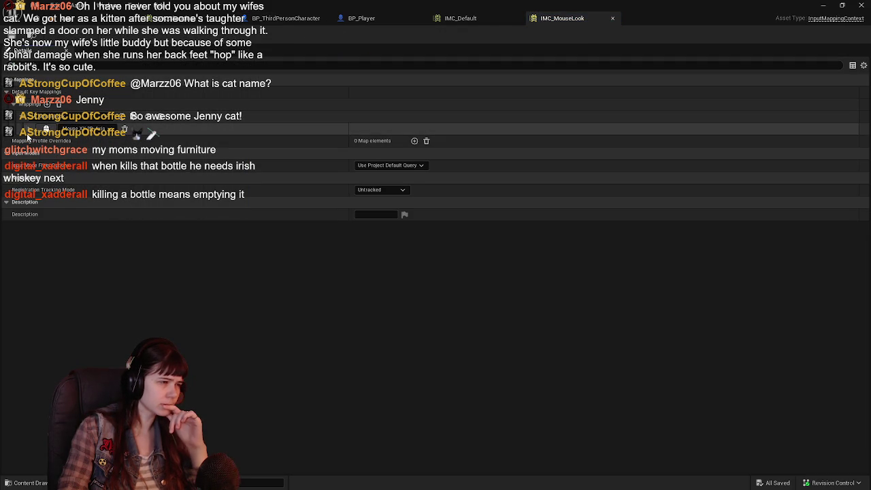
{"action": "left_click", "coordinate": [28, 134]}
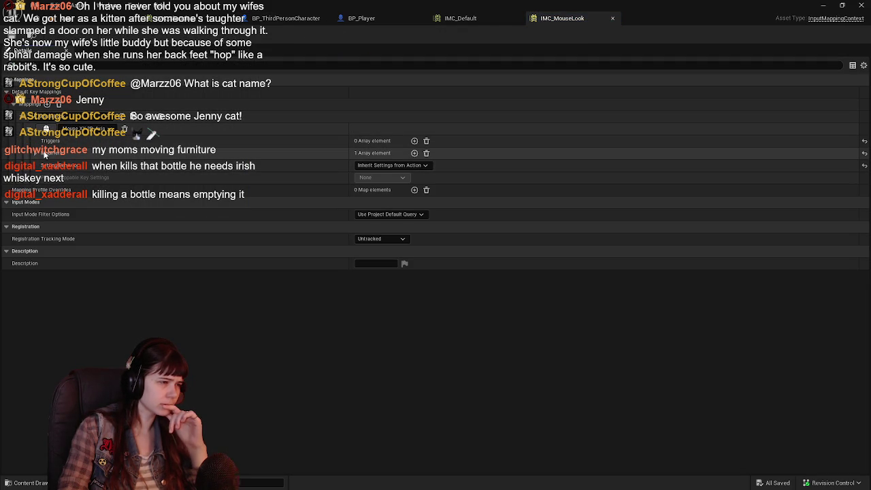
{"action": "left_click", "coordinate": [44, 152]}
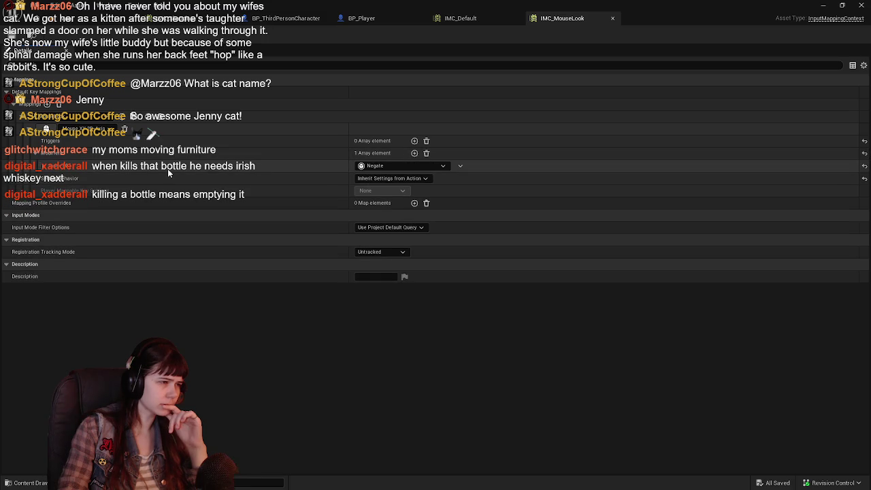
Step: Open IA_MouseLook, close both input assets, and return to BP_Player's event graph
{"action": "left_click", "coordinate": [43, 484]}
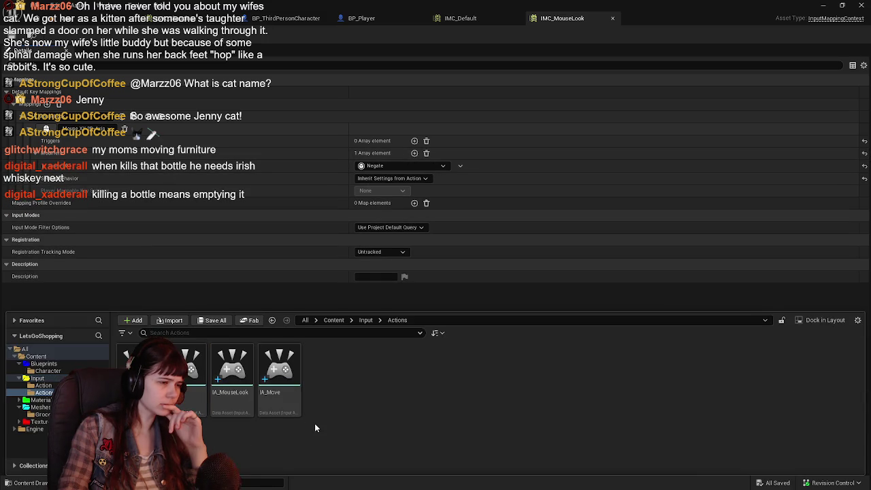
{"action": "left_click", "coordinate": [232, 370]}
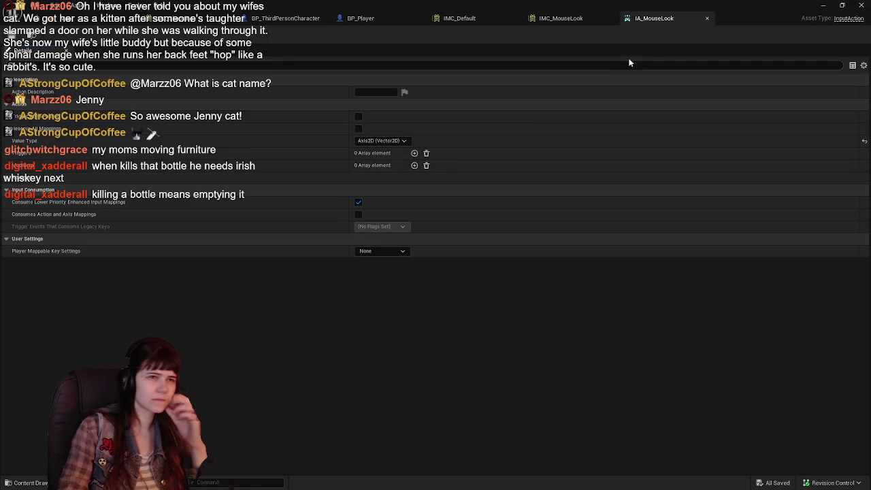
{"action": "left_click", "coordinate": [582, 19]}
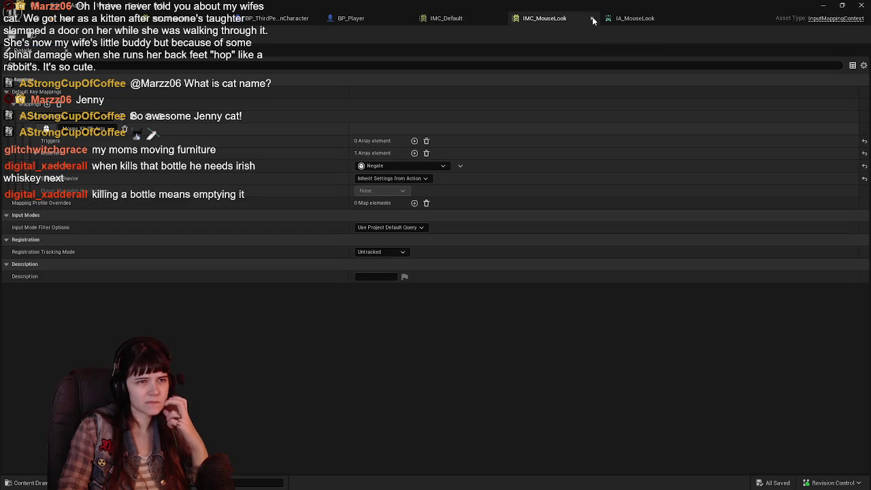
{"action": "left_click", "coordinate": [592, 20]}
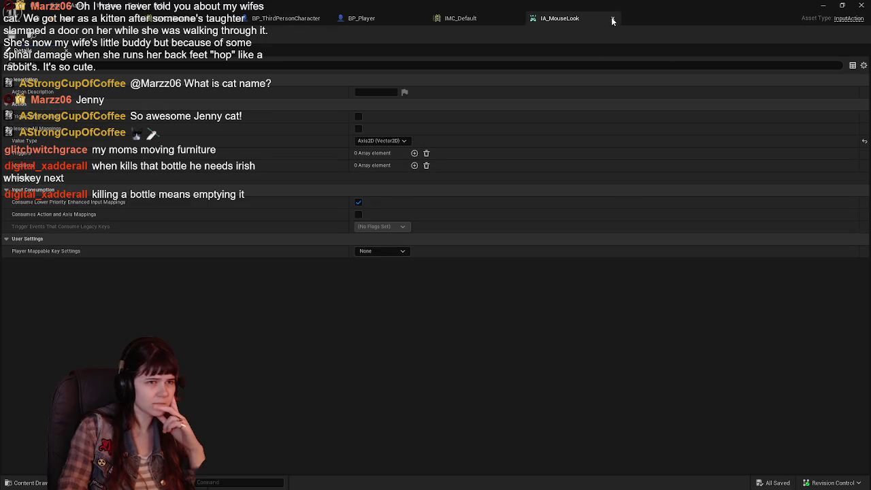
{"action": "left_click", "coordinate": [610, 18]}
{"action": "left_click", "coordinate": [386, 19]}
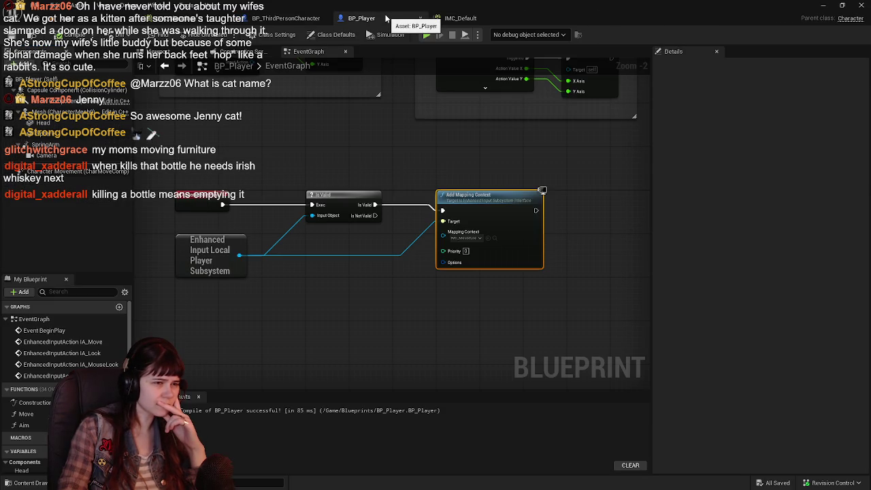
Step: Paste a copy of the Add Mapping Context node beside the original and chain it after the first
{"action": "left_click_drag", "start_coordinate": [490, 201], "coordinate": [347, 204]}
{"action": "key", "text": "ctrl+v"}
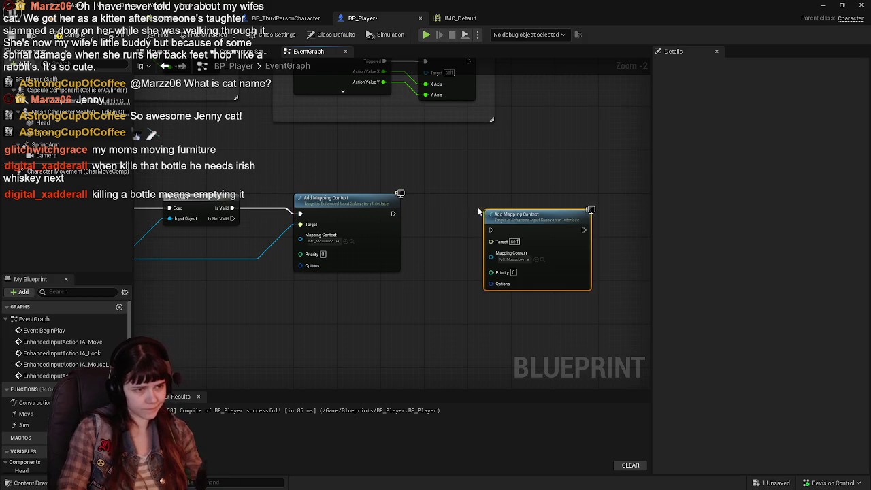
{"action": "left_click_drag", "start_coordinate": [516, 213], "coordinate": [457, 198]}
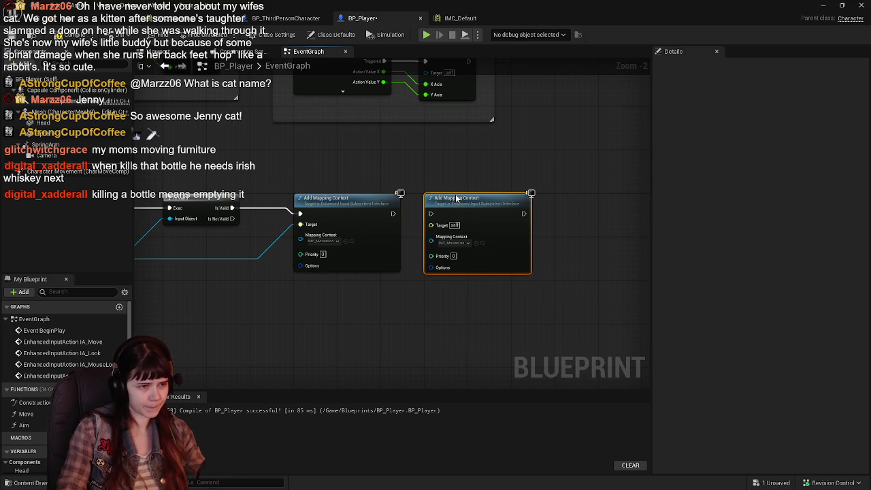
{"action": "left_click_drag", "start_coordinate": [392, 213], "coordinate": [434, 213]}
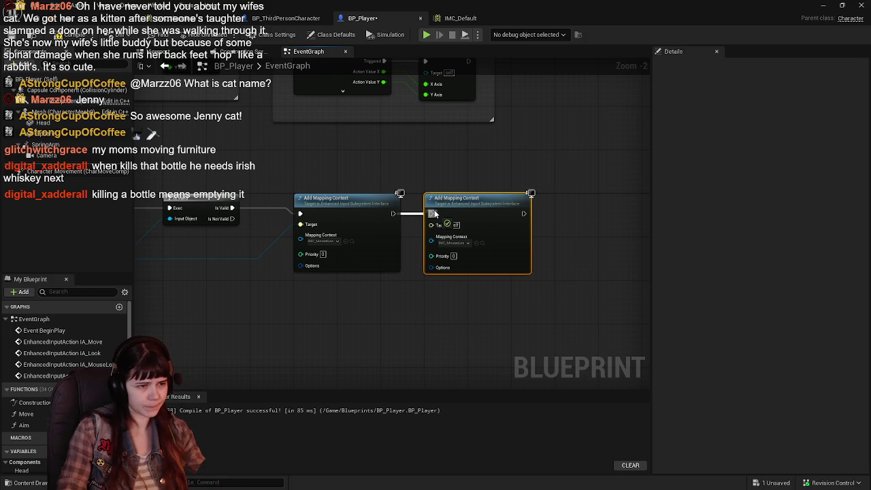
Step: Connect the input subsystem to the copy's Target, routing the wire through two reroute knots
{"action": "left_click_drag", "start_coordinate": [229, 274], "coordinate": [388, 251]}
{"action": "mouse_move", "coordinate": [236, 237]}
{"action": "left_mouse_down"}
{"action": "mouse_move", "coordinate": [275, 246]}
{"action": "mouse_move", "coordinate": [562, 224]}
{"action": "mouse_move", "coordinate": [570, 202]}
{"action": "left_mouse_up"}
{"action": "double_click", "coordinate": [414, 236]}
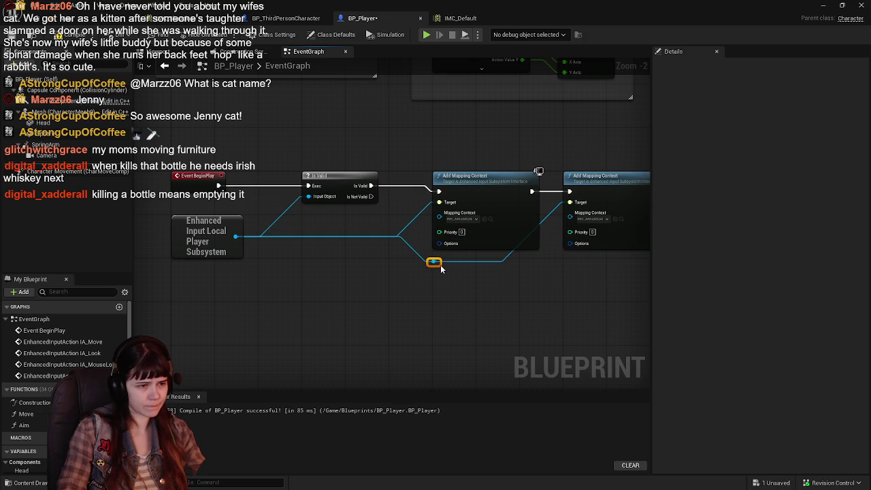
{"action": "double_click", "coordinate": [491, 261]}
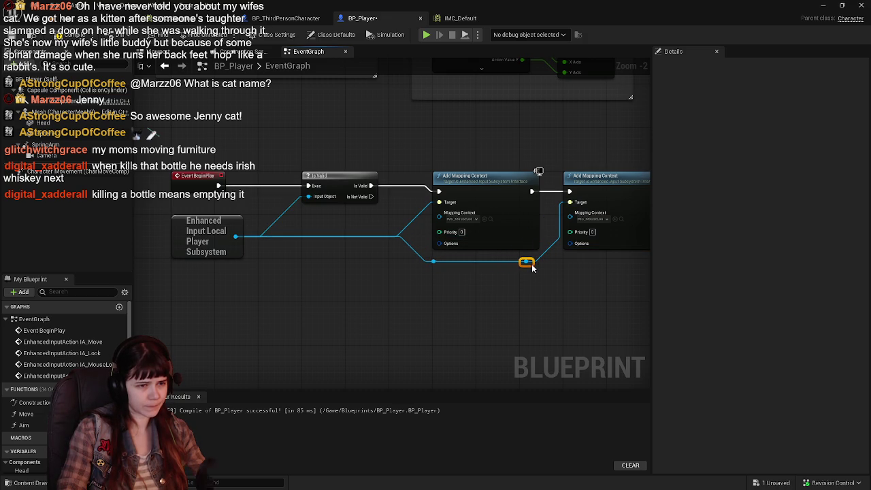
{"action": "left_click", "coordinate": [593, 272]}
Step: Compile and save BP_Player, then view the IMC_Default mapping context
{"action": "left_click_drag", "start_coordinate": [593, 272], "coordinate": [423, 270]}
{"action": "left_click", "coordinate": [31, 34]}
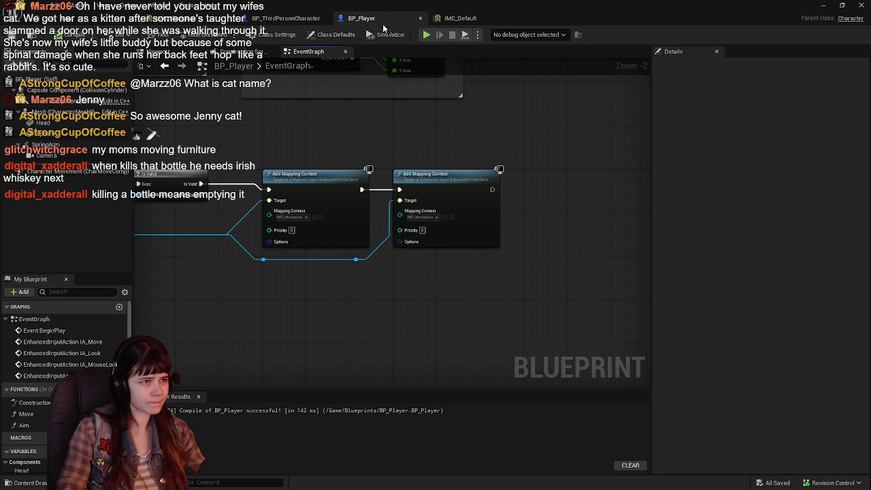
{"action": "left_click", "coordinate": [459, 18]}
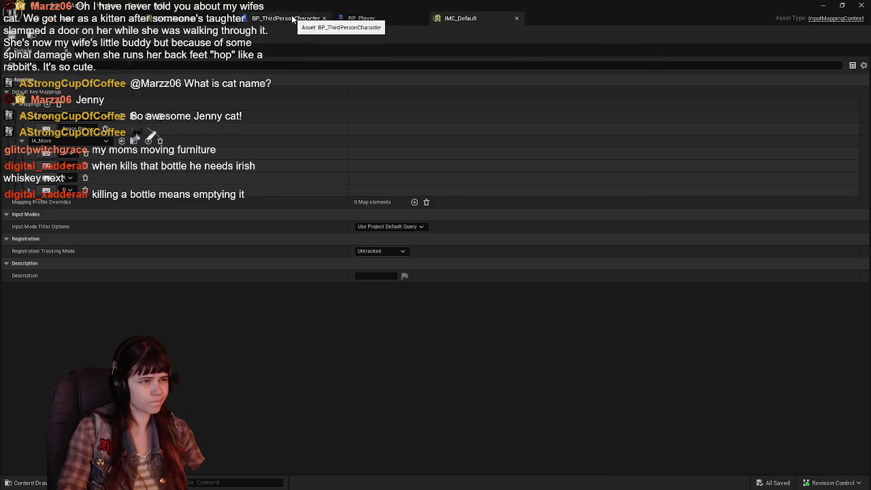
Step: Run a quick play session of the level and stop it
{"action": "left_click", "coordinate": [286, 18]}
{"action": "left_click", "coordinate": [109, 20]}
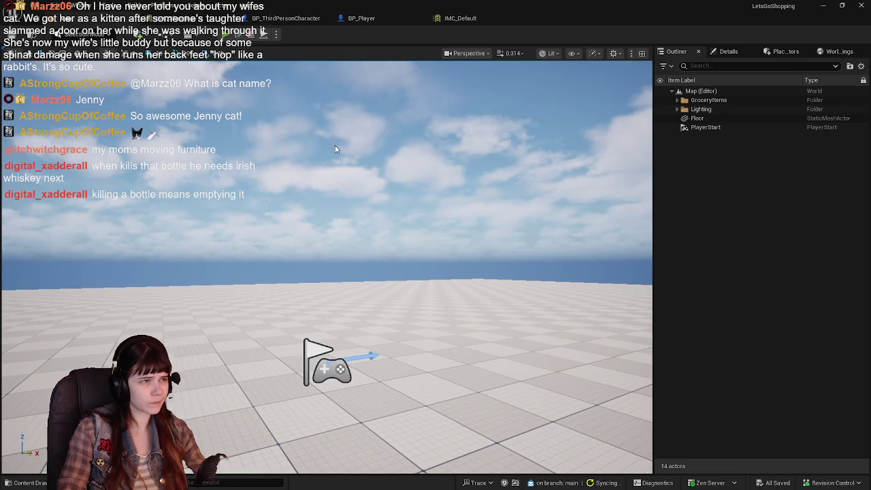
{"action": "key", "text": "alt+p"}
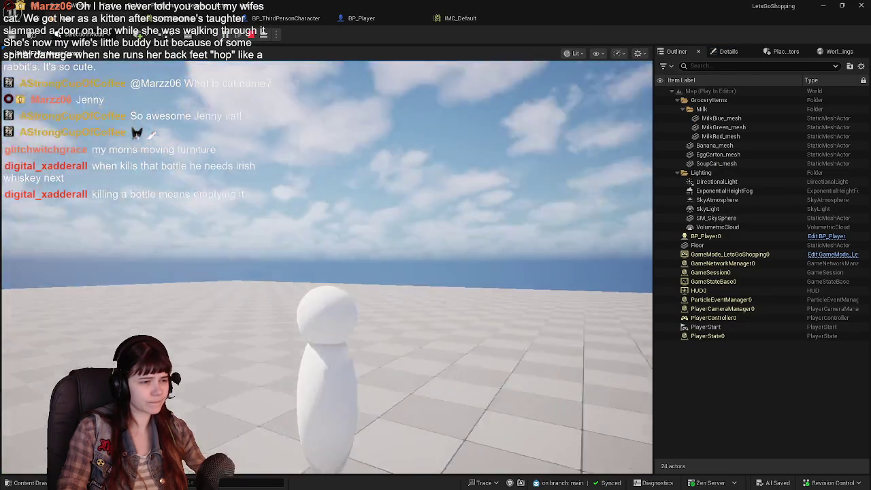
{"action": "key", "text": "Escape"}
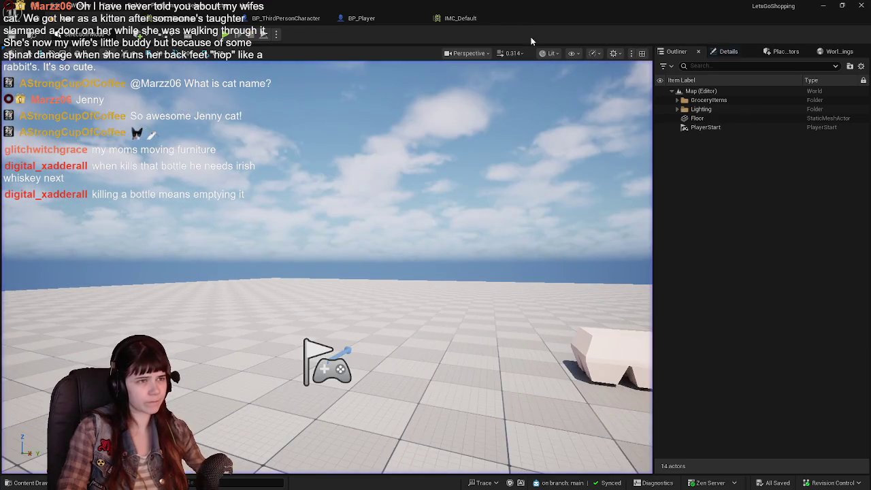
Step: Set the second Add Mapping Context node's Mapping Context to IMC_Default and recompile BP_Player
{"action": "left_click", "coordinate": [476, 19]}
{"action": "left_click", "coordinate": [378, 22]}
{"action": "left_click", "coordinate": [422, 216]}
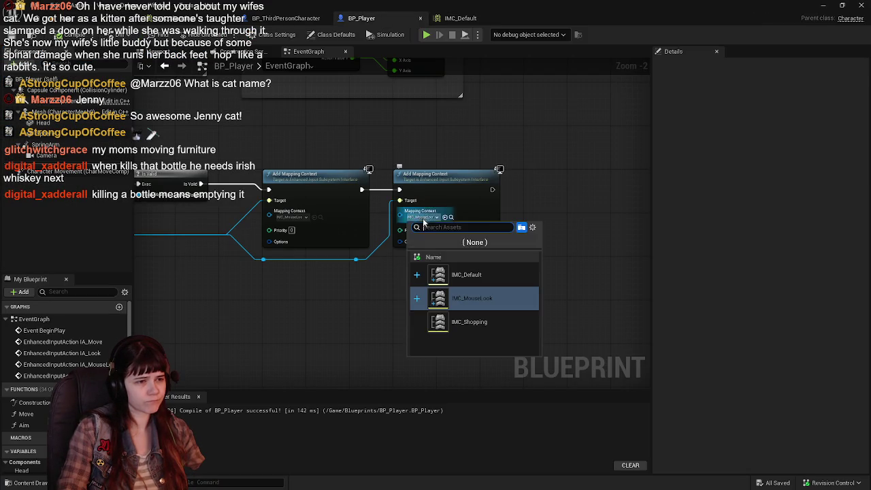
{"action": "left_click", "coordinate": [470, 275]}
{"action": "left_click", "coordinate": [68, 35]}
Step: Play-test the level again, then return to BP_Player's mapping context nodes
{"action": "left_click", "coordinate": [108, 18]}
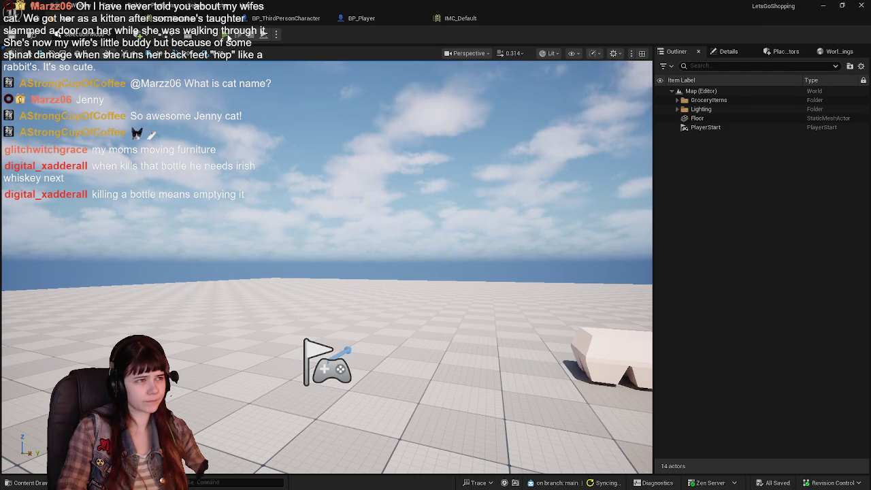
{"action": "left_click", "coordinate": [227, 36]}
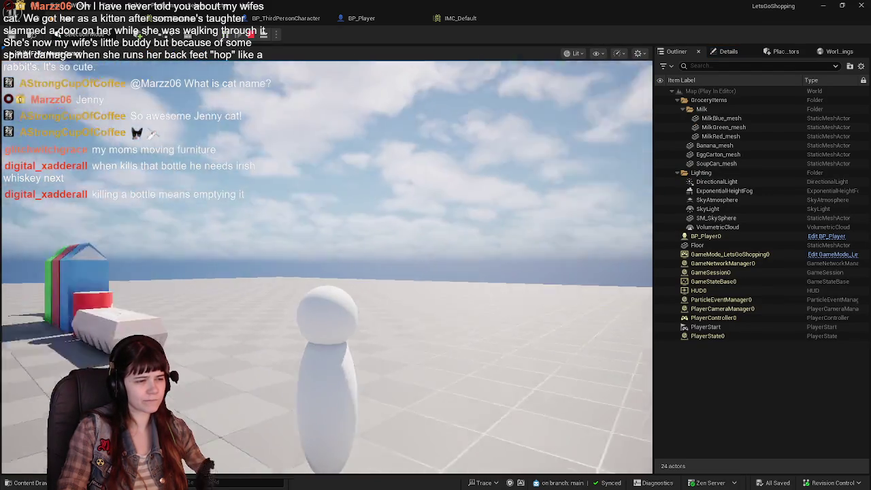
{"action": "key", "text": "Escape"}
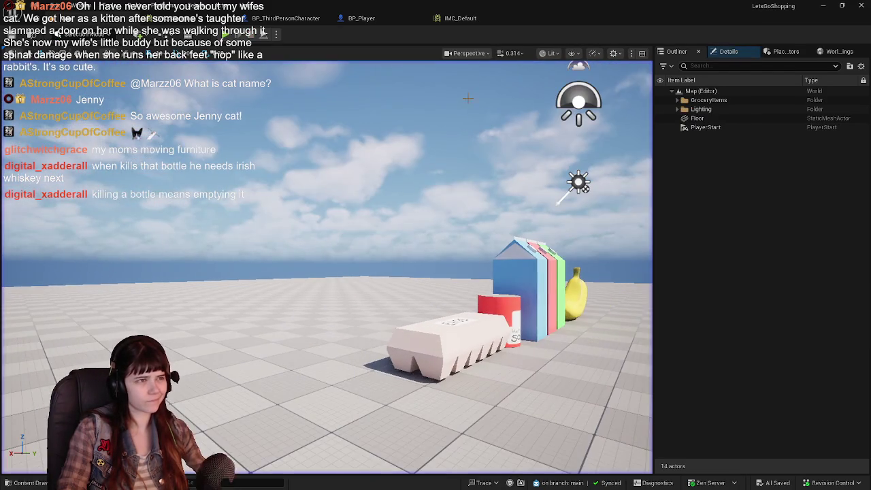
{"action": "left_click", "coordinate": [399, 17]}
{"action": "mouse_move", "coordinate": [323, 151]}
{"action": "left_mouse_down"}
{"action": "mouse_move", "coordinate": [435, 175]}
{"action": "mouse_move", "coordinate": [426, 150]}
{"action": "mouse_move", "coordinate": [393, 163]}
{"action": "left_mouse_up"}
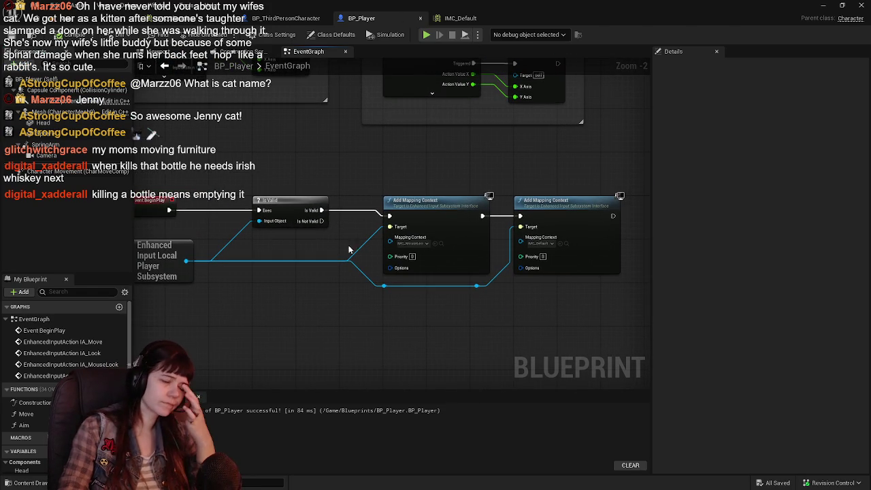
Step: Open the IMC_Shopping mapping context from the Input folder and close it again
{"action": "key", "text": "ctrl+space"}
{"action": "left_click", "coordinate": [365, 320]}
{"action": "double_click", "coordinate": [339, 395]}
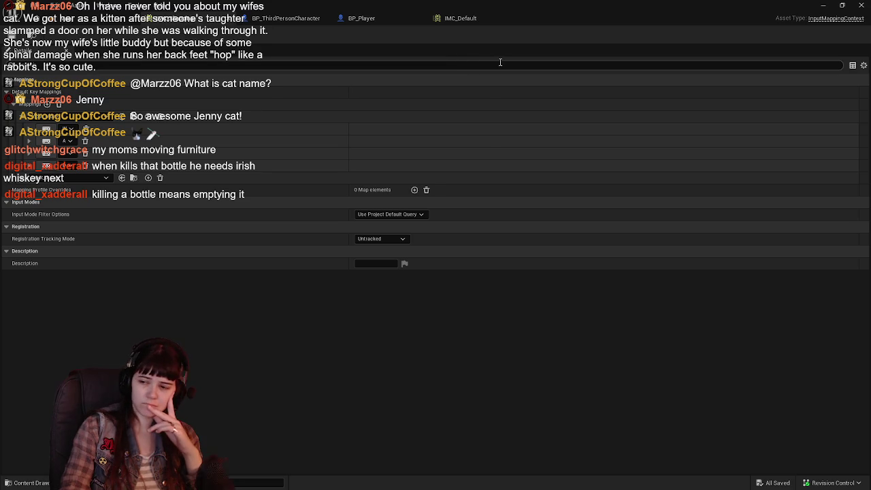
{"action": "middle_click", "coordinate": [456, 20]}
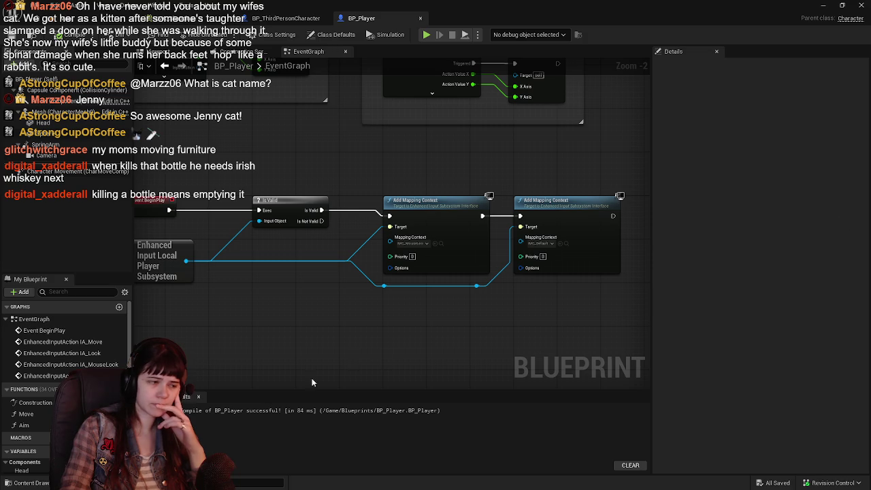
Step: Browse the Content Drawer into the Input/Action folder
{"action": "left_click", "coordinate": [40, 482]}
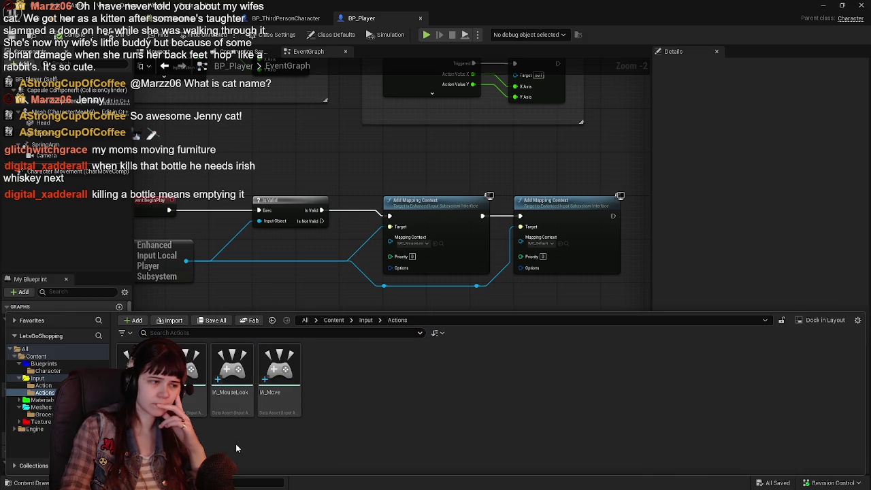
{"action": "left_click", "coordinate": [366, 320]}
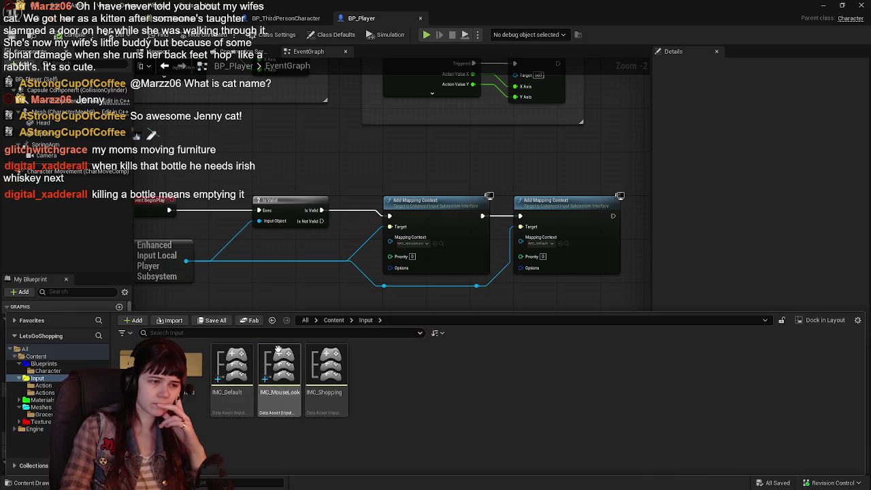
{"action": "double_click", "coordinate": [182, 364]}
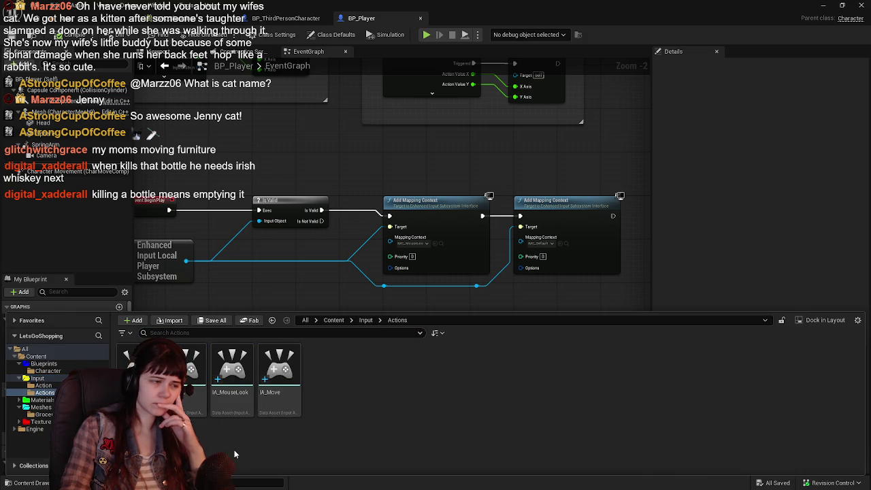
{"action": "left_click", "coordinate": [363, 320]}
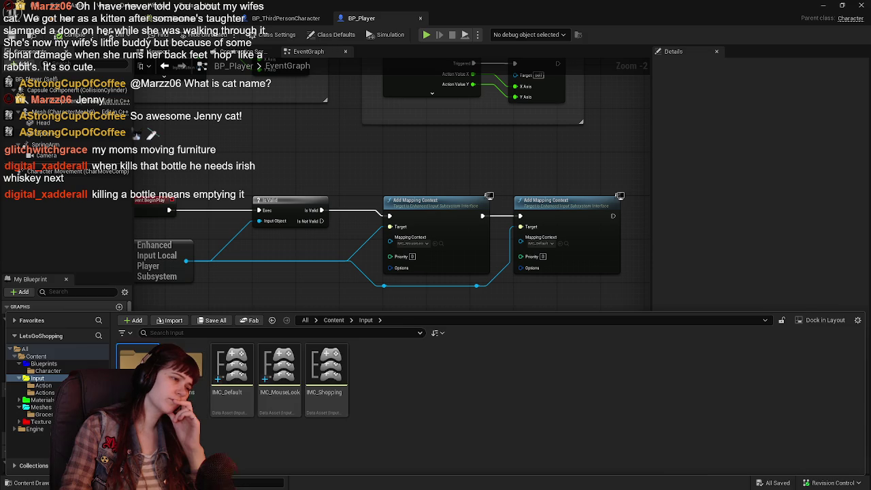
{"action": "double_click", "coordinate": [139, 367]}
Step: Create a new Input Action asset, then cancel its rename since Input_Jump already exists
{"action": "right_click", "coordinate": [243, 430]}
{"action": "mouse_move", "coordinate": [306, 235]}
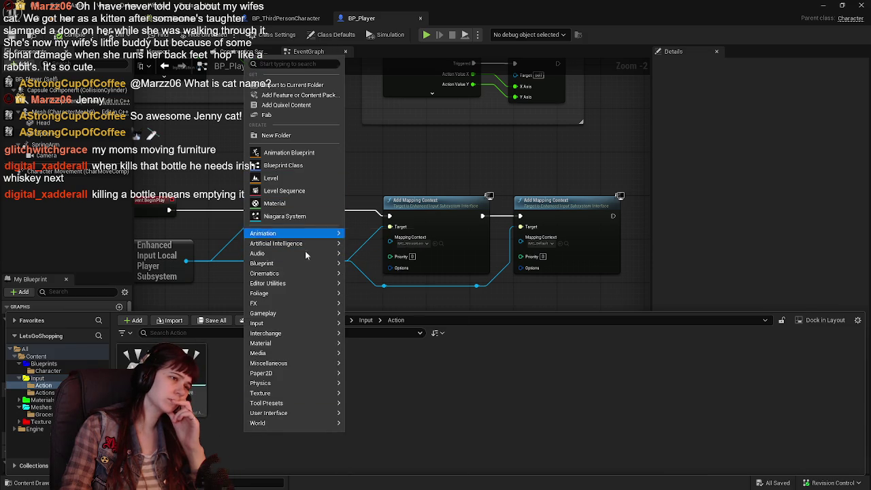
{"action": "mouse_move", "coordinate": [310, 327]}
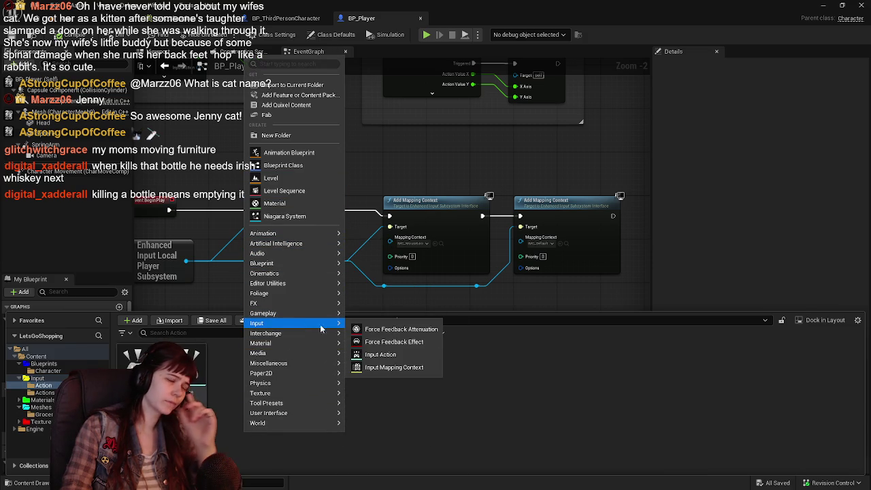
{"action": "left_click", "coordinate": [393, 353]}
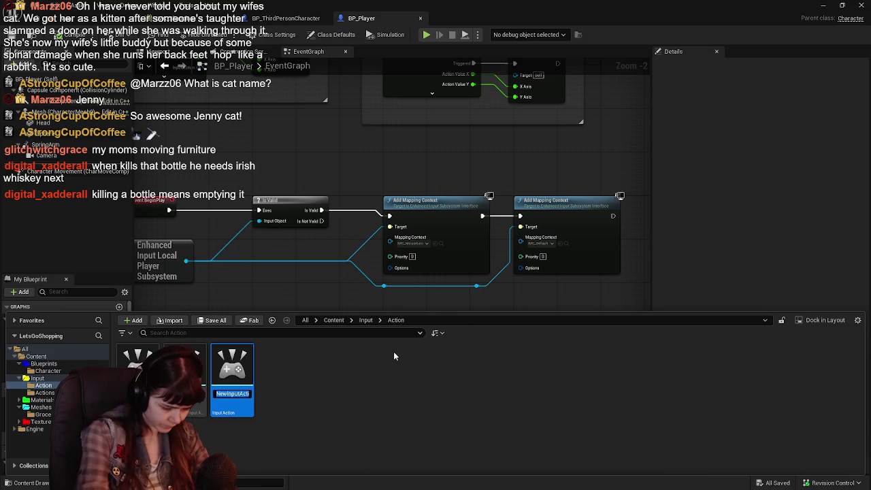
{"action": "type", "text": "Input_Ju"}
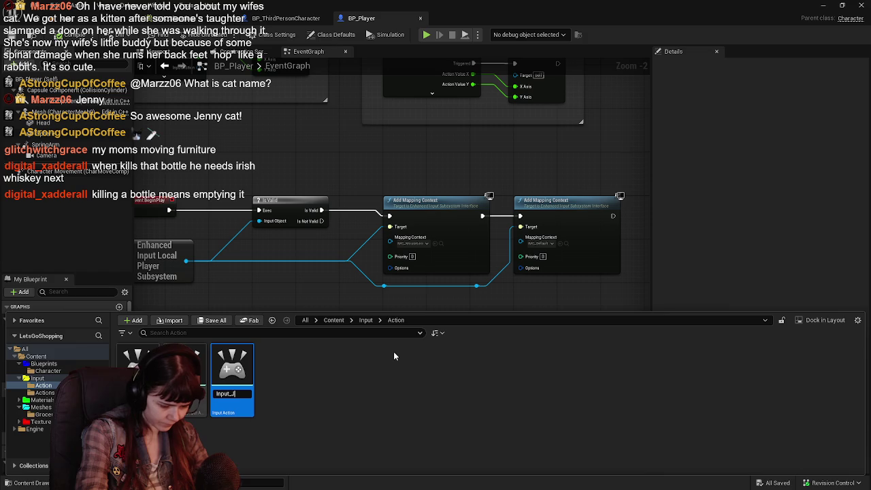
{"action": "type", "text": "mp"}
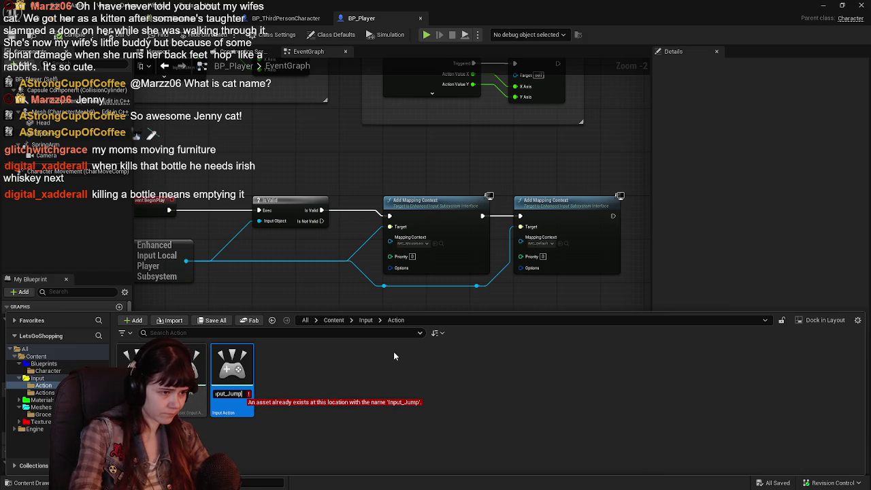
{"action": "key", "text": "BackSpace"}
{"action": "key", "text": "BackSpace"}
{"action": "key", "text": "BackSpace"}
{"action": "key", "text": "BackSpace"}
{"action": "key", "text": "BackSpace"}
{"action": "key", "text": "BackSpace"}
{"action": "key", "text": "Escape"}
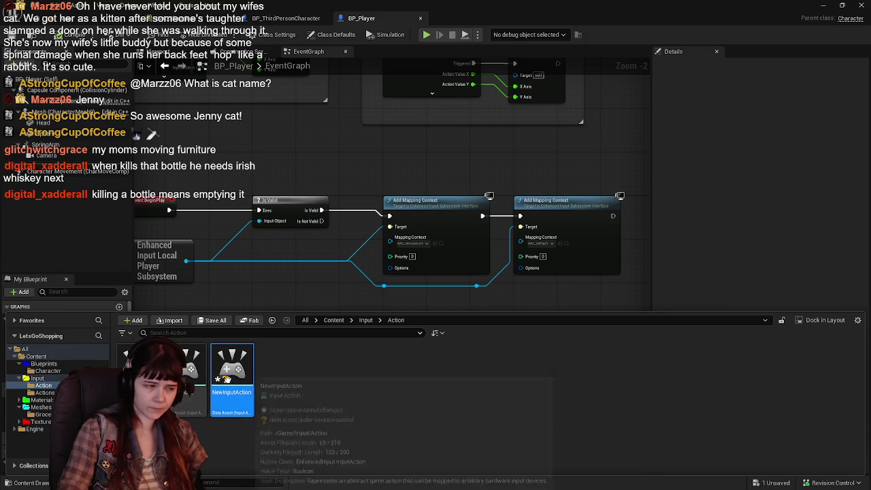
Step: Delete NewInputAction and open the existing Input_Jump input action
{"action": "key", "text": "Delete"}
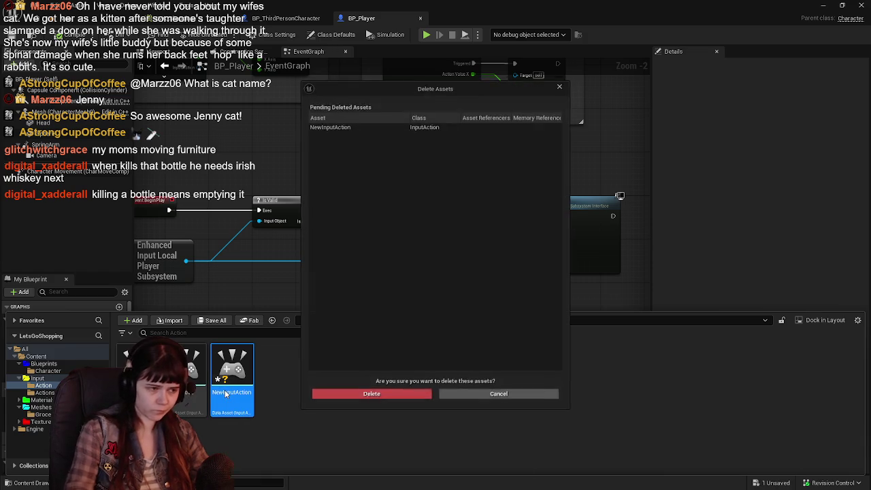
{"action": "left_click", "coordinate": [373, 389]}
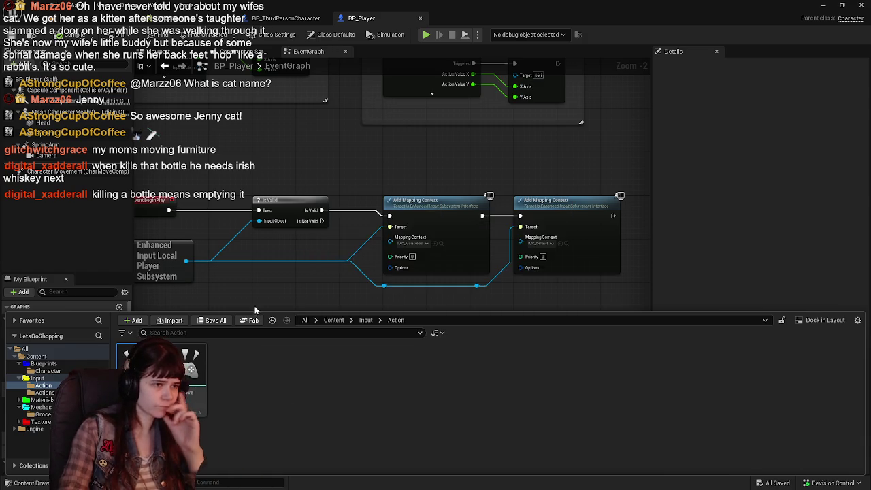
{"action": "double_click", "coordinate": [190, 381]}
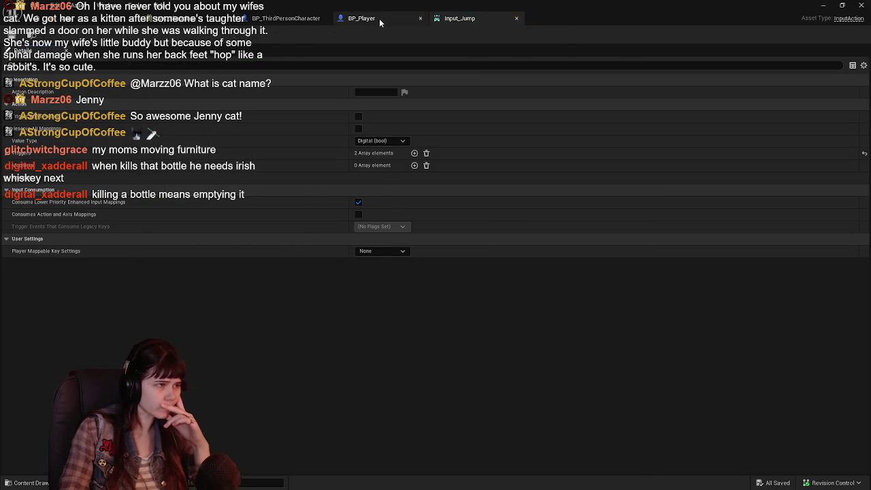
Step: Add an Input_Jump event node inside BP_Player's Jump Input comment and show all its pins
{"action": "left_click", "coordinate": [381, 18]}
{"action": "mouse_move", "coordinate": [376, 144]}
{"action": "left_mouse_down"}
{"action": "mouse_move", "coordinate": [309, 303]}
{"action": "mouse_move", "coordinate": [291, 277]}
{"action": "mouse_move", "coordinate": [283, 280]}
{"action": "mouse_move", "coordinate": [331, 316]}
{"action": "left_mouse_up"}
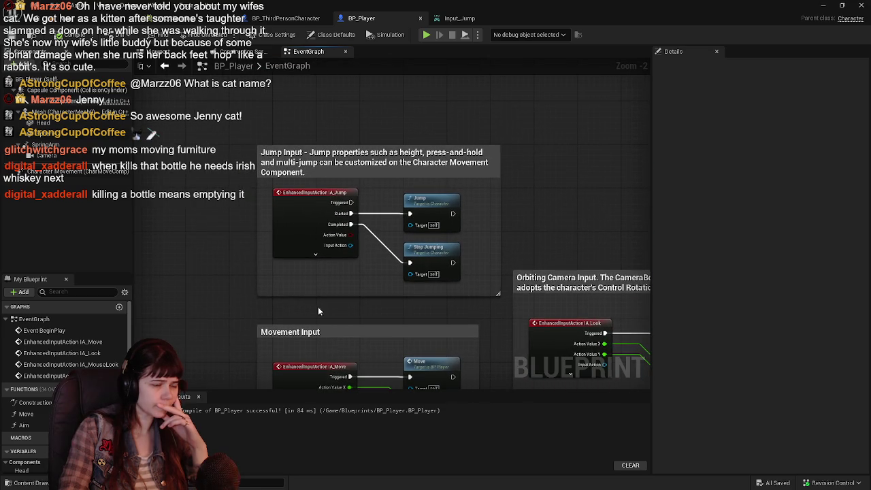
{"action": "right_click", "coordinate": [187, 207]}
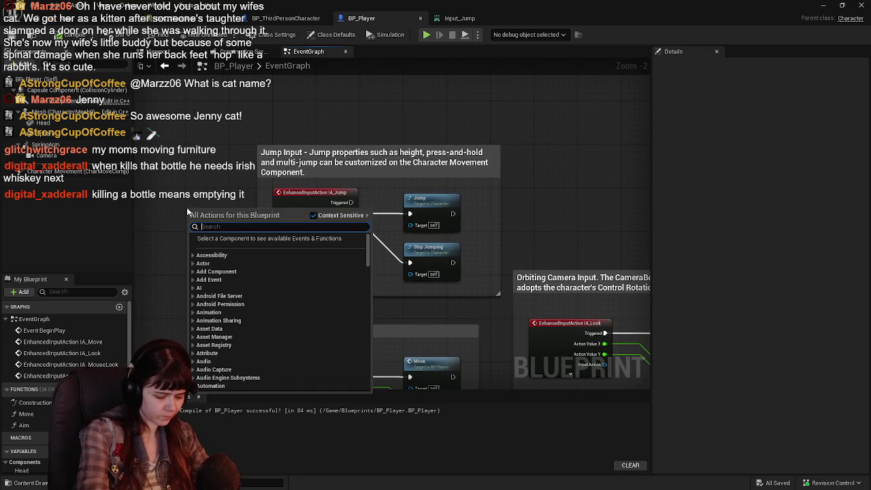
{"action": "type", "text": "input"}
{"action": "type", "text": " jump"}
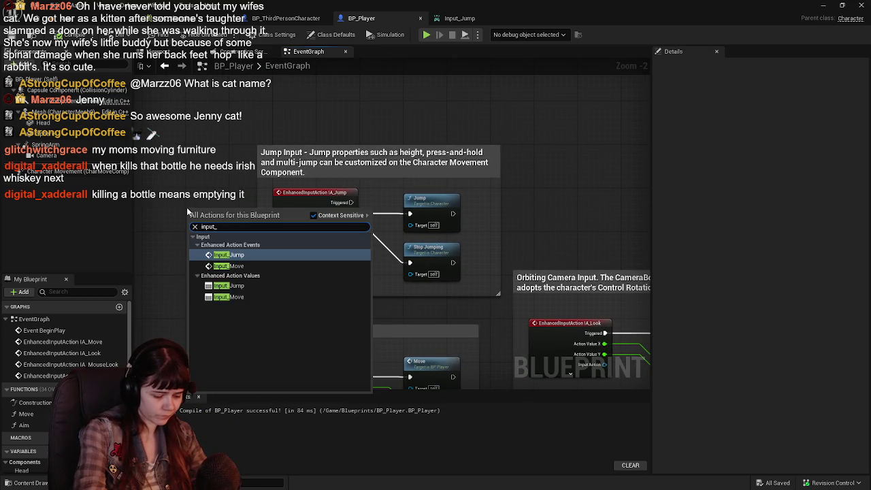
{"action": "key", "text": "Return"}
{"action": "mouse_move", "coordinate": [224, 218]}
{"action": "left_mouse_down"}
{"action": "mouse_move", "coordinate": [196, 189]}
{"action": "mouse_move", "coordinate": [218, 201]}
{"action": "mouse_move", "coordinate": [208, 216]}
{"action": "left_mouse_up"}
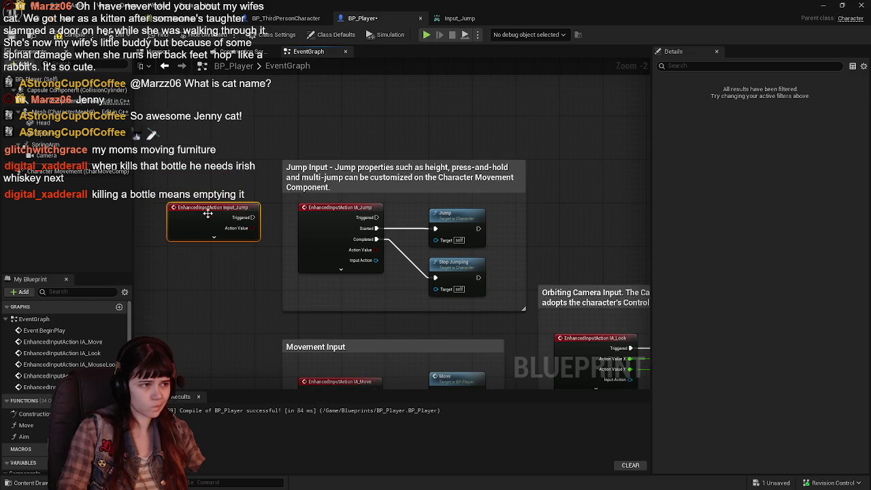
{"action": "left_click", "coordinate": [214, 238]}
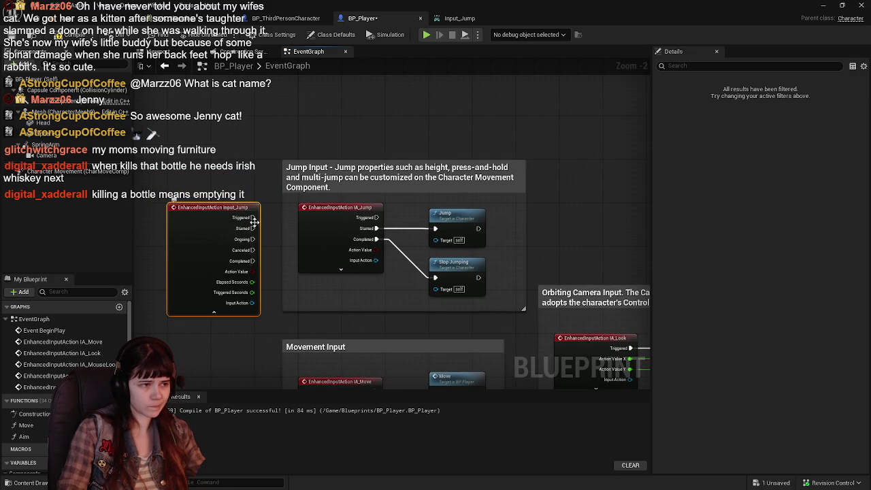
Step: Wire Input_Jump's Started pin to Jump and Completed pin to Stop Jumping
{"action": "mouse_move", "coordinate": [254, 217]}
{"action": "left_mouse_down"}
{"action": "mouse_move", "coordinate": [291, 185]}
{"action": "mouse_move", "coordinate": [253, 221]}
{"action": "left_mouse_up"}
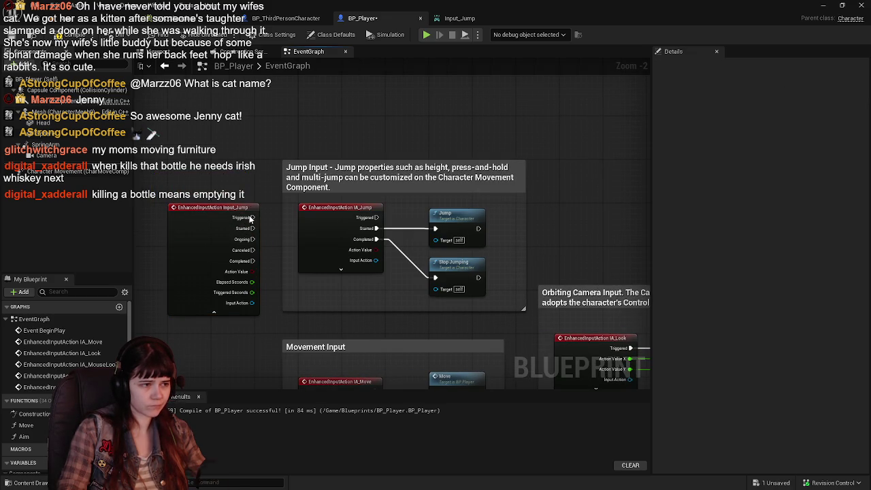
{"action": "left_click_drag", "start_coordinate": [368, 229], "coordinate": [253, 229]}
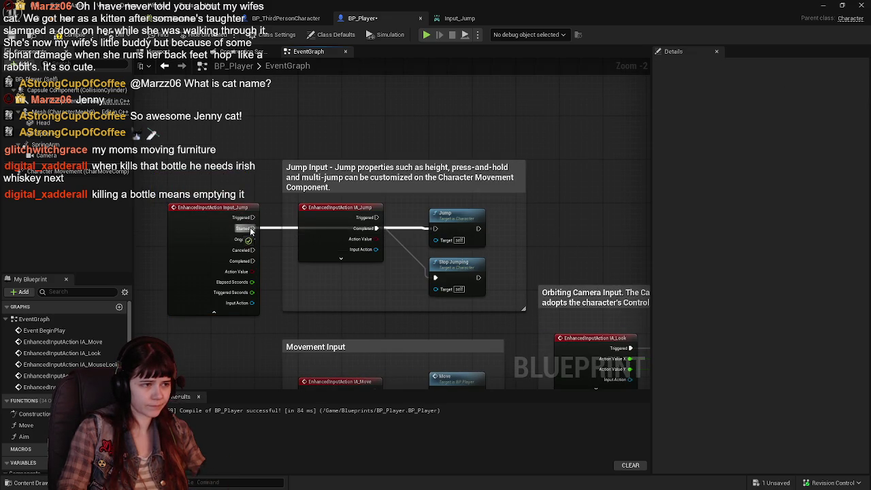
{"action": "mouse_move", "coordinate": [363, 212]}
{"action": "left_mouse_down"}
{"action": "mouse_move", "coordinate": [363, 234]}
{"action": "mouse_move", "coordinate": [257, 250]}
{"action": "mouse_move", "coordinate": [253, 260]}
{"action": "left_mouse_up"}
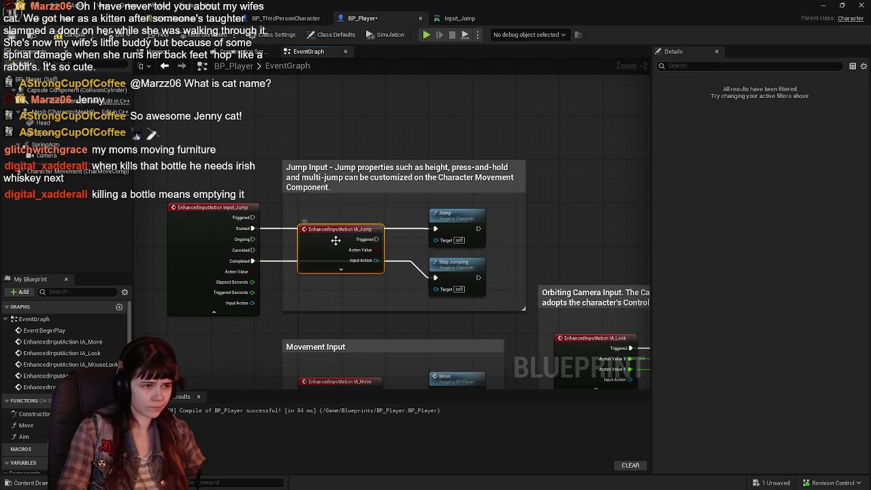
Step: Delete the old IA_Jump event, tidy Input_Jump beside the jump nodes, and compile and save
{"action": "key", "text": "Delete"}
{"action": "left_click", "coordinate": [211, 230]}
{"action": "mouse_move", "coordinate": [212, 229]}
{"action": "left_mouse_down"}
{"action": "mouse_move", "coordinate": [329, 226]}
{"action": "mouse_move", "coordinate": [338, 239]}
{"action": "mouse_move", "coordinate": [247, 252]}
{"action": "mouse_move", "coordinate": [206, 247]}
{"action": "left_mouse_up"}
{"action": "left_click", "coordinate": [344, 314]}
{"action": "key", "text": "ctrl+s"}
{"action": "left_click", "coordinate": [385, 157]}
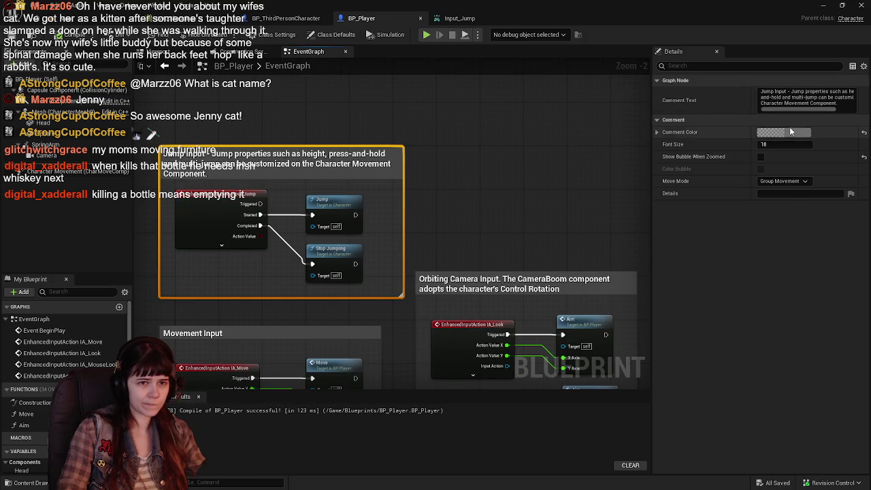
Step: Colour the Jump Input comment yellow with R 1, G 1, B 0
{"action": "left_click", "coordinate": [780, 132]}
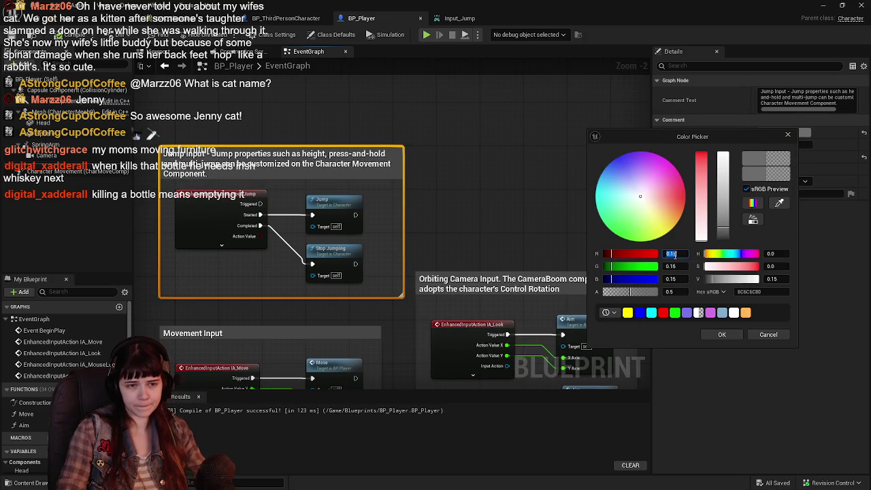
{"action": "type", "text": "1"}
{"action": "key", "text": "Return"}
{"action": "key", "text": "Tab"}
{"action": "type", "text": "0"}
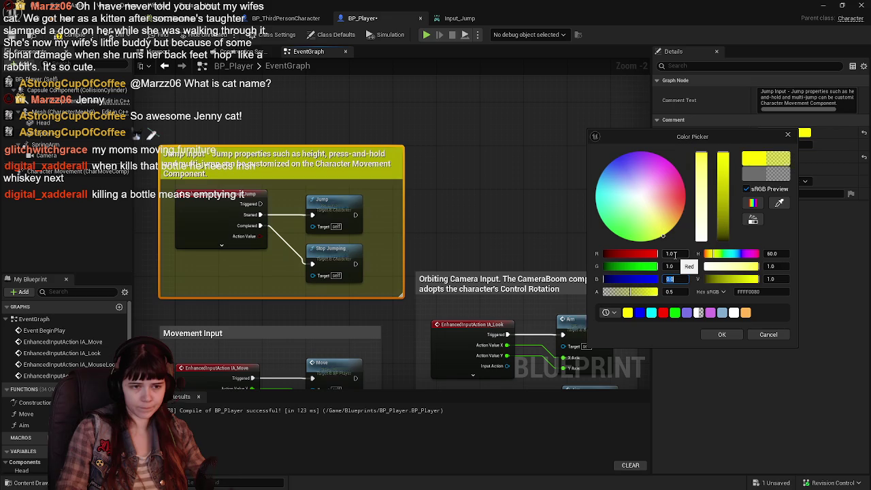
{"action": "key", "text": "Return"}
{"action": "left_click", "coordinate": [721, 336]}
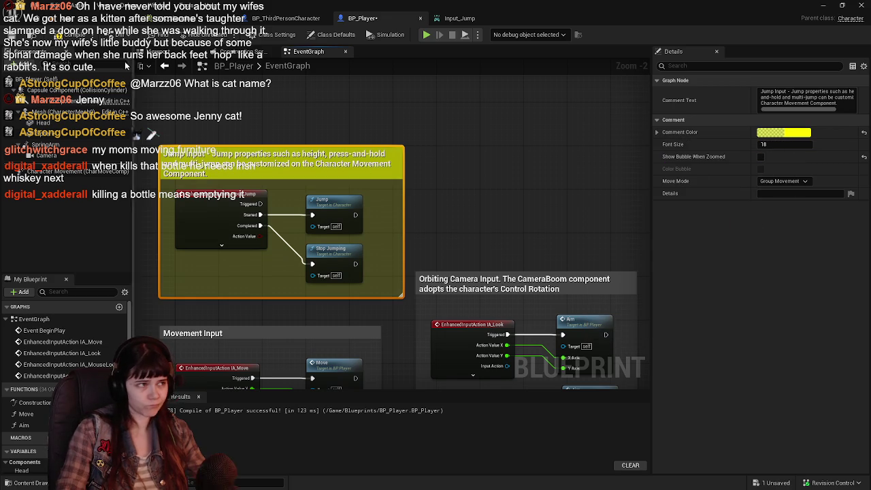
Step: Compile, save and play-test the game, then return to the BP_Player graph
{"action": "key", "text": "alt+p"}
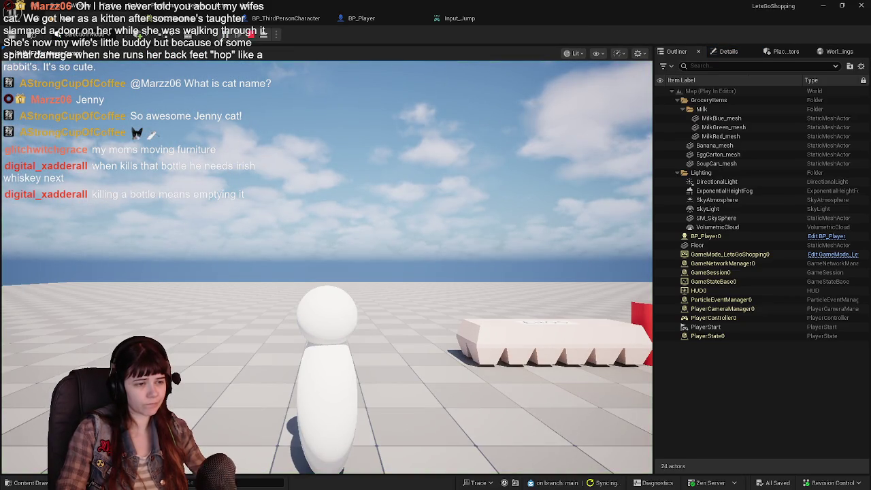
{"action": "key", "text": "Escape"}
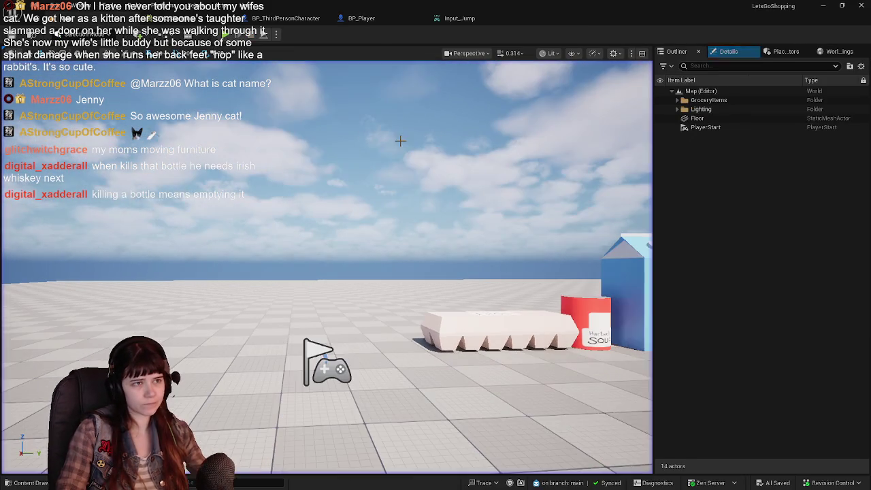
{"action": "left_click", "coordinate": [361, 18]}
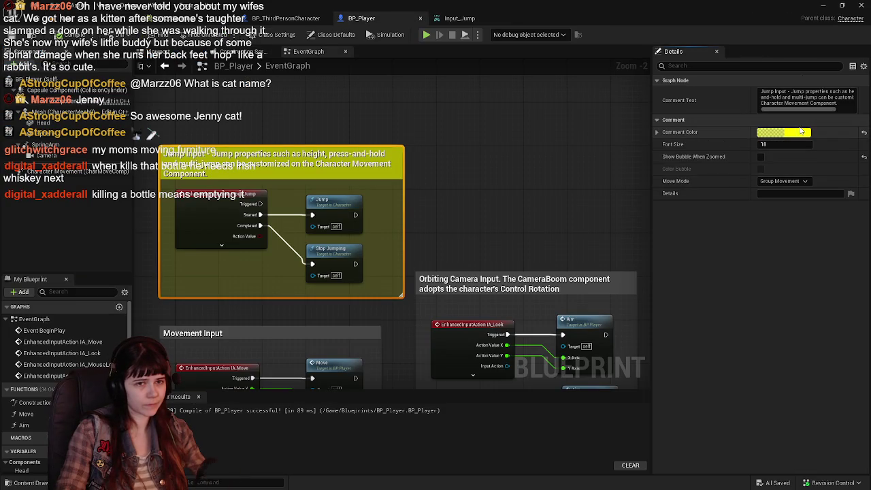
Step: Turn the Jump Input comment red by setting its green value to 0
{"action": "left_click", "coordinate": [782, 132]}
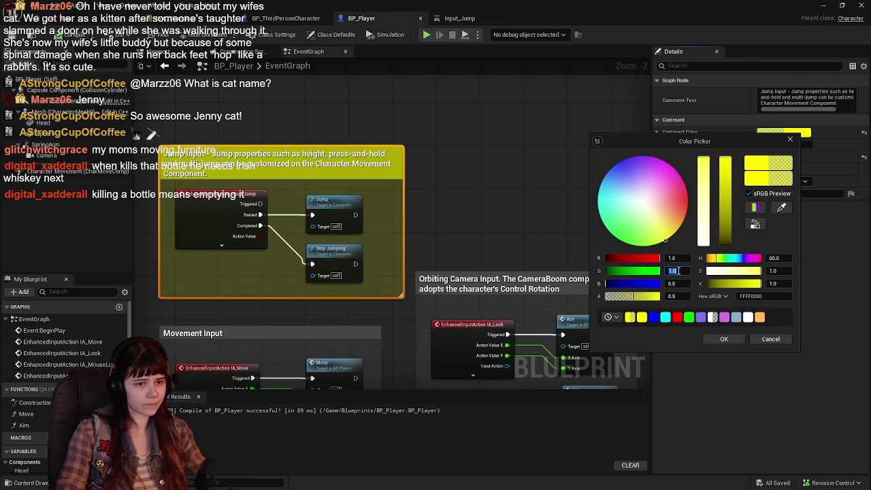
{"action": "type", "text": "0"}
{"action": "key", "text": "Return"}
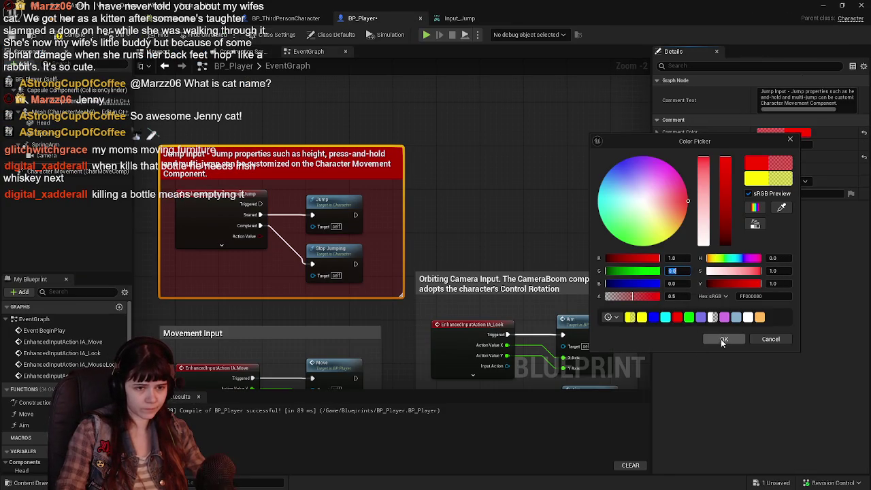
{"action": "left_click", "coordinate": [723, 340]}
{"action": "mouse_move", "coordinate": [360, 315]}
{"action": "left_mouse_down"}
{"action": "mouse_move", "coordinate": [361, 249]}
{"action": "mouse_move", "coordinate": [395, 182]}
{"action": "mouse_move", "coordinate": [408, 191]}
{"action": "left_mouse_up"}
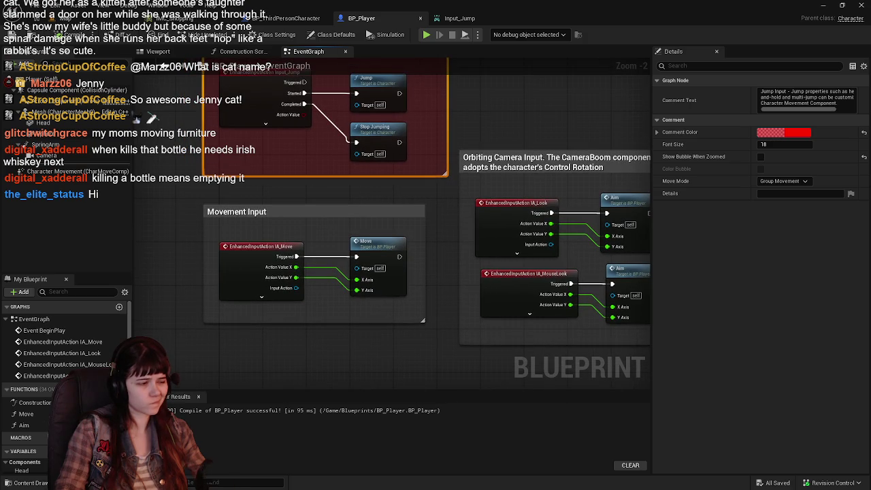
{"action": "left_click", "coordinate": [24, 482]}
Step: Open the Input_Jump input action, then go to IA_Jump in the Input/Actions folder
{"action": "double_click", "coordinate": [156, 368]}
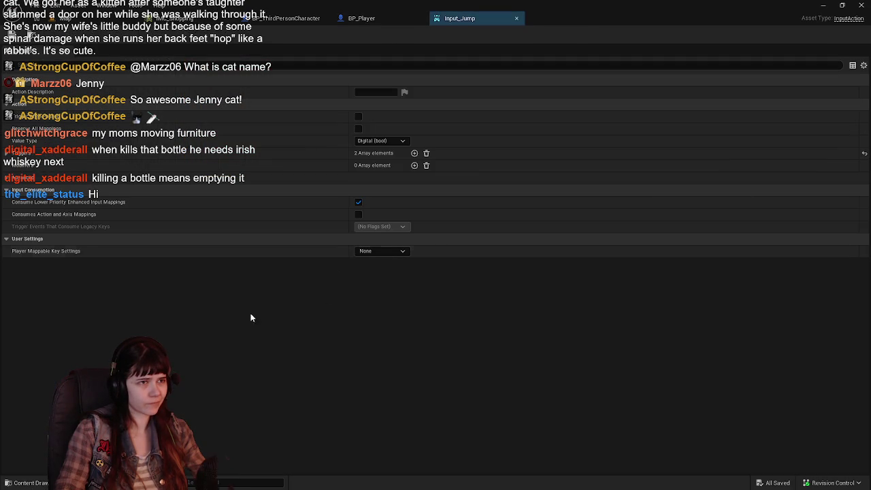
{"action": "left_click", "coordinate": [7, 477]}
{"action": "left_click", "coordinate": [365, 319]}
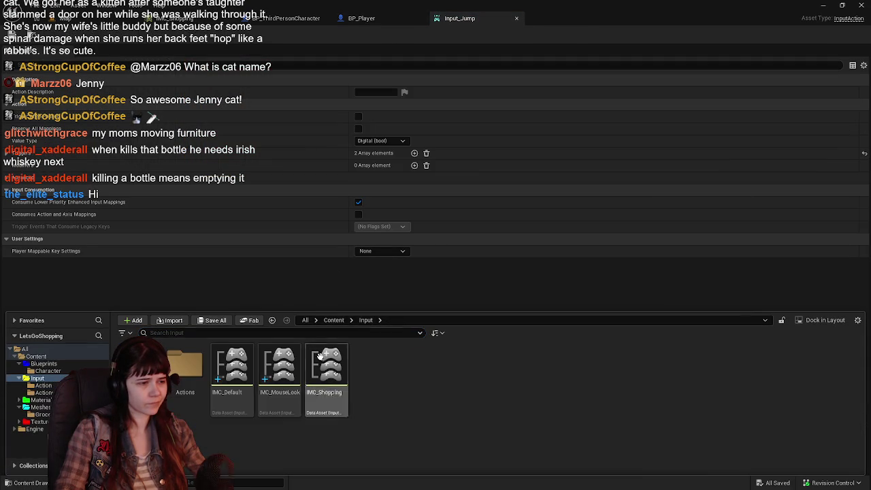
{"action": "double_click", "coordinate": [183, 367]}
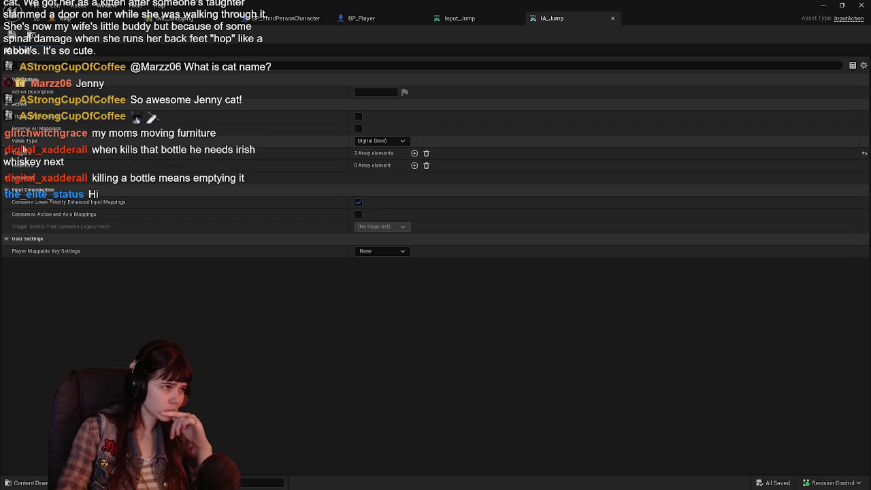
Step: Expand Input_Jump's Triggers list with its Pressed and Released trigger details
{"action": "left_click", "coordinate": [459, 18]}
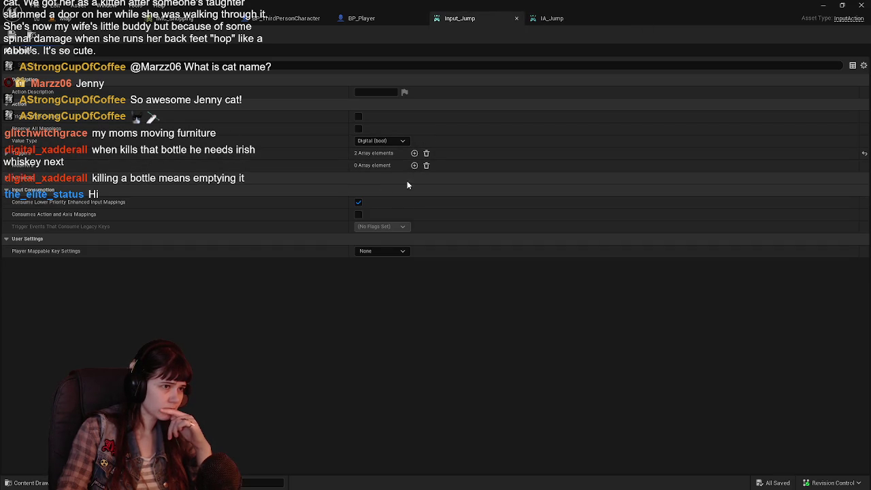
{"action": "left_click", "coordinate": [6, 154]}
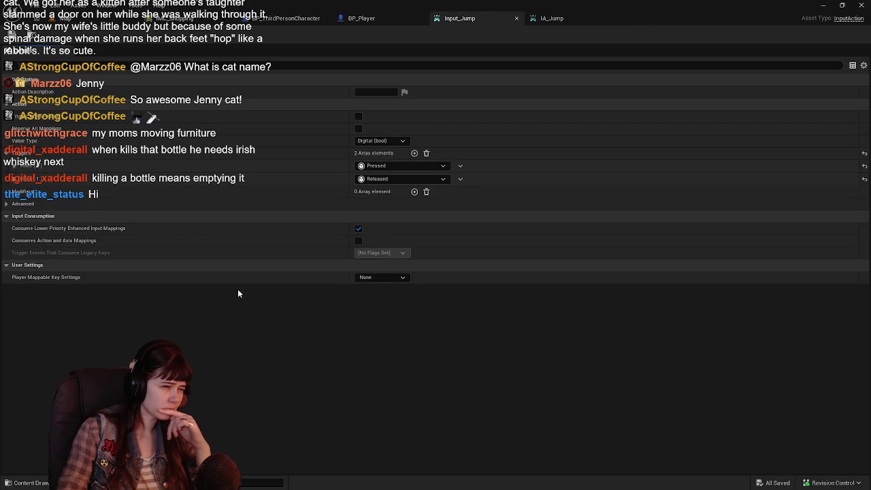
{"action": "left_click", "coordinate": [15, 178]}
{"action": "left_click", "coordinate": [15, 165]}
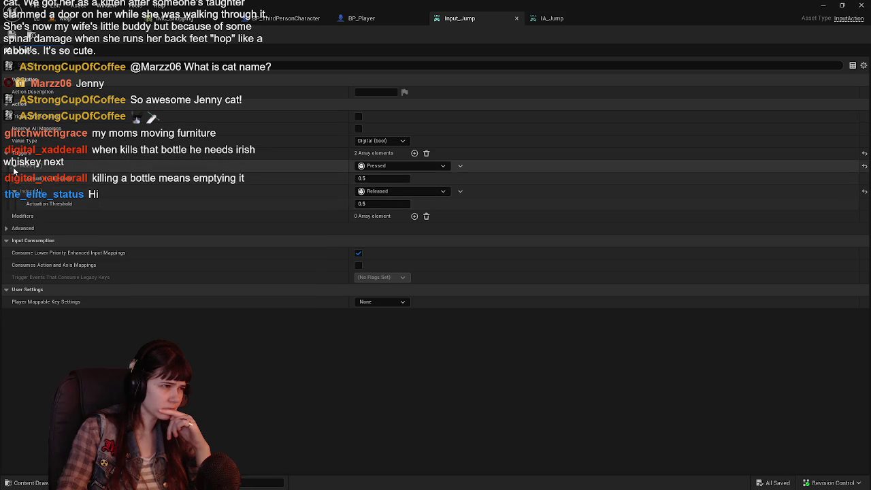
Step: Expand IA_Jump's Pressed and Released triggers to compare them, then collapse them
{"action": "left_click", "coordinate": [551, 18]}
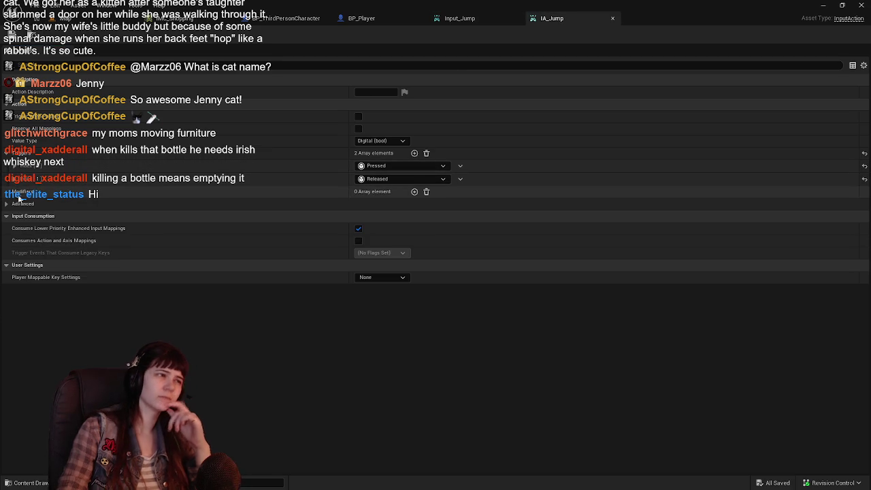
{"action": "left_click", "coordinate": [15, 178]}
{"action": "left_click", "coordinate": [16, 166]}
{"action": "left_click", "coordinate": [16, 165]}
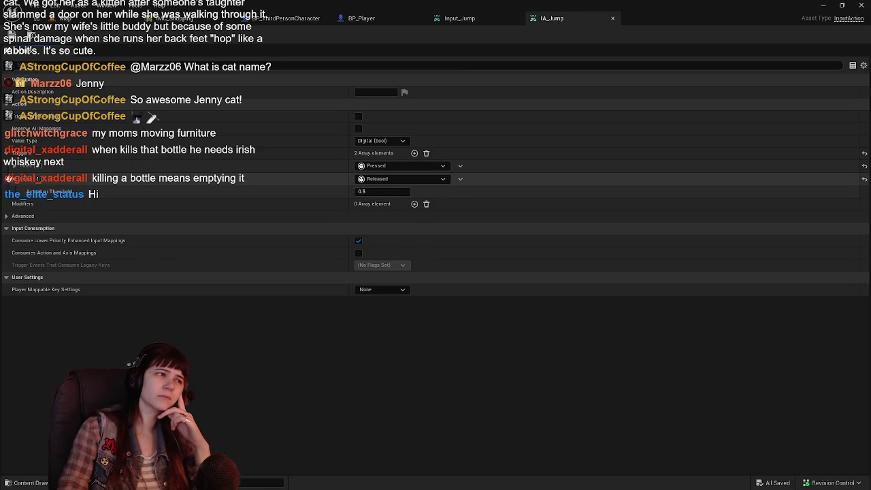
{"action": "left_click", "coordinate": [17, 181]}
Step: Collapse Input_Jump's trigger details and close the IA_Jump editor
{"action": "left_click", "coordinate": [466, 18]}
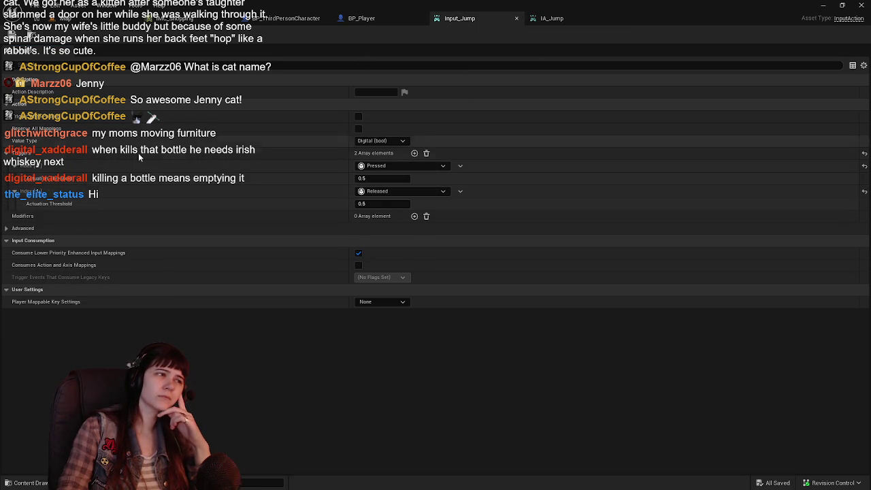
{"action": "left_click", "coordinate": [19, 191]}
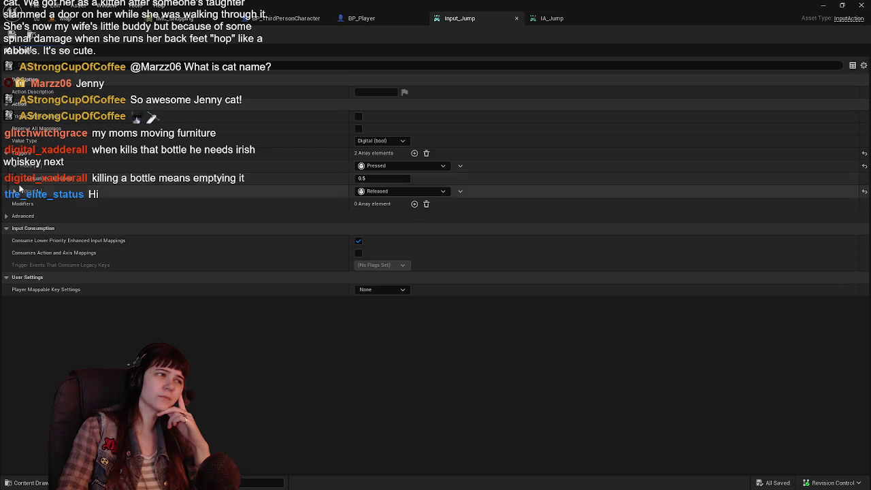
{"action": "left_click", "coordinate": [17, 166]}
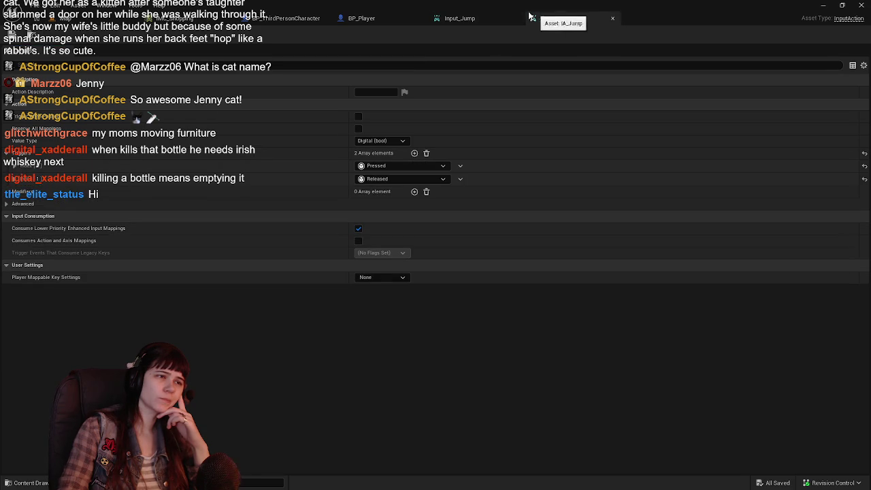
{"action": "left_click", "coordinate": [6, 153]}
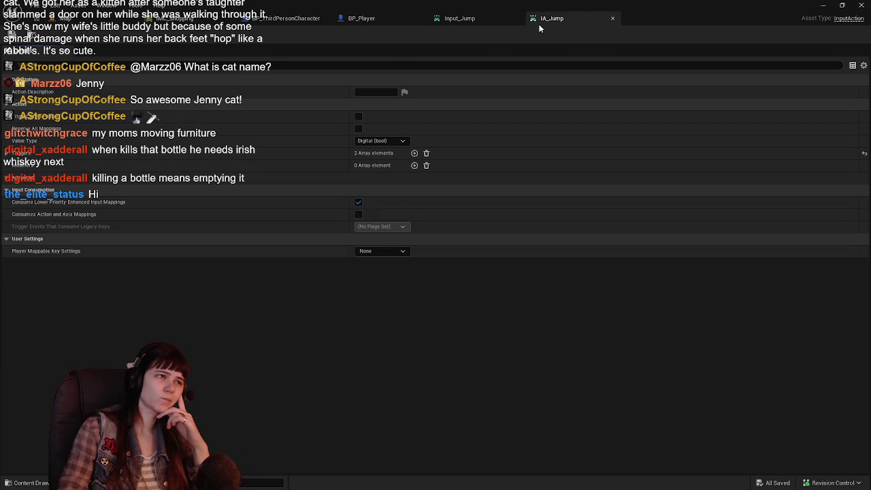
{"action": "left_click", "coordinate": [612, 18]}
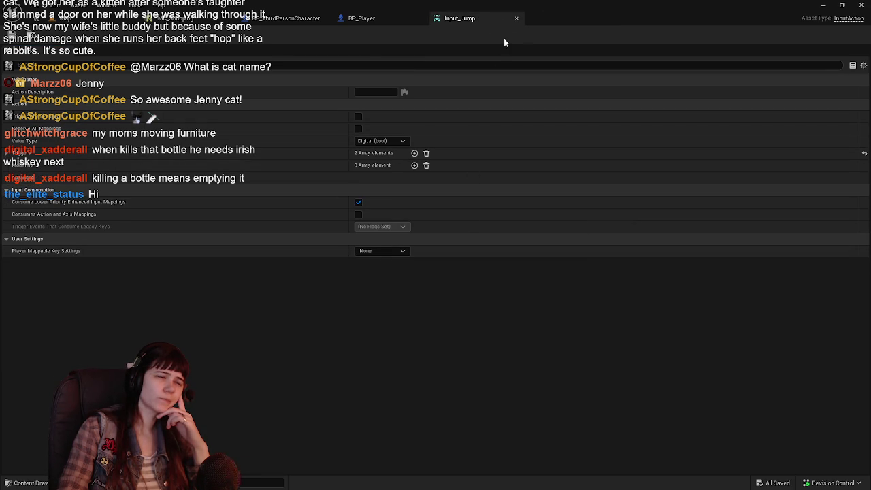
Step: Open Input_Move from the Input > Action folder, then close its editor
{"action": "left_click", "coordinate": [45, 482]}
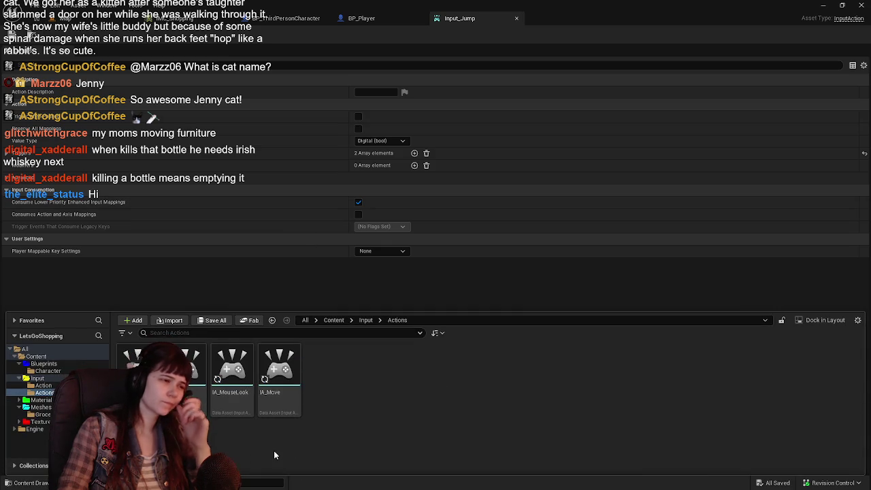
{"action": "left_click", "coordinate": [364, 321]}
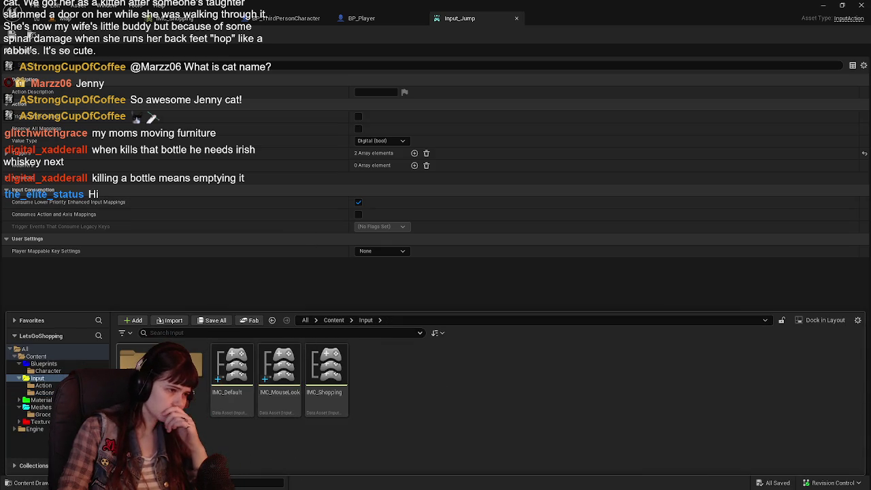
{"action": "double_click", "coordinate": [138, 371]}
{"action": "double_click", "coordinate": [185, 405]}
{"action": "left_click", "coordinate": [507, 19]}
{"action": "left_click", "coordinate": [612, 19]}
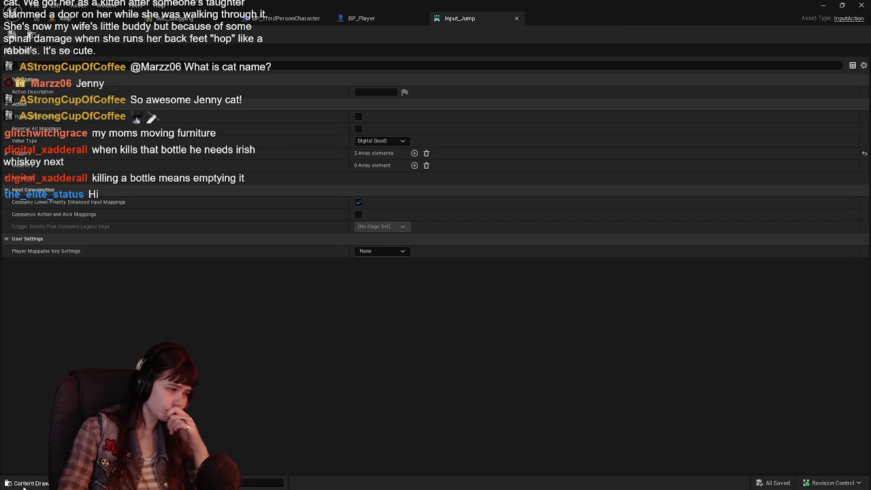
Step: Open IA_MouseLook from the Input > Actions folder and close it again
{"action": "left_click", "coordinate": [25, 482]}
{"action": "left_click", "coordinate": [361, 319]}
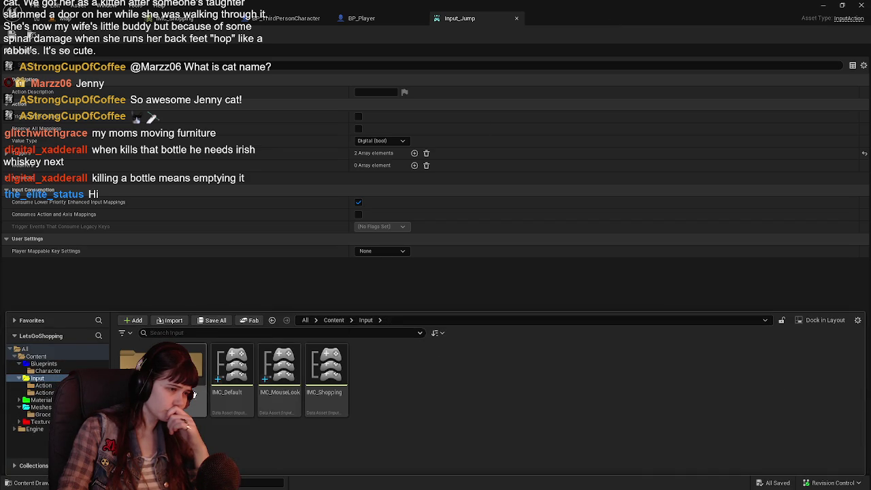
{"action": "double_click", "coordinate": [288, 404]}
{"action": "double_click", "coordinate": [231, 372]}
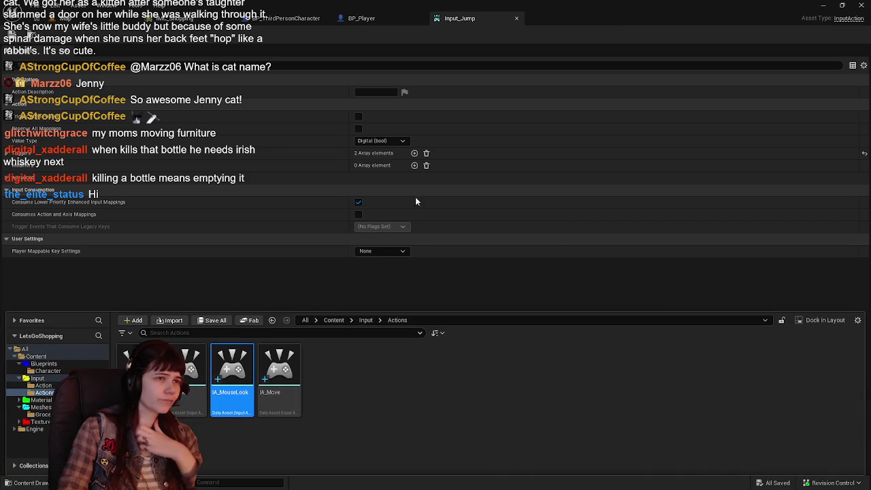
{"action": "left_click", "coordinate": [612, 19]}
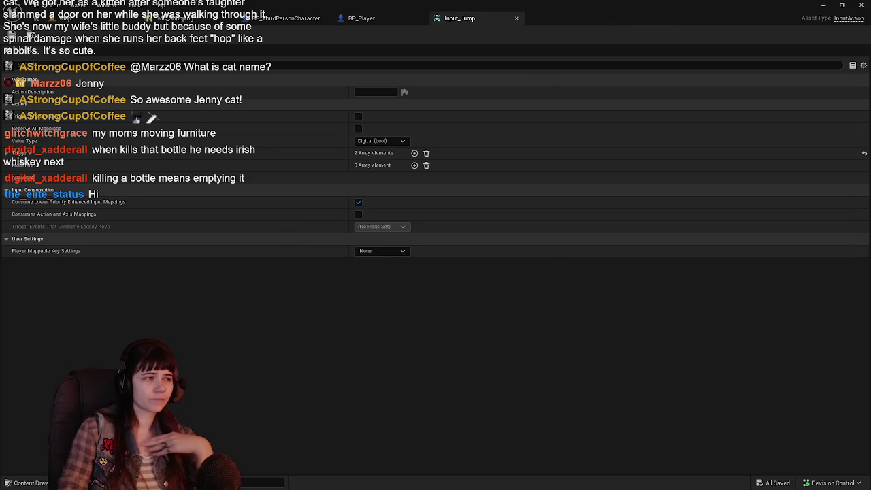
Step: Select and open the IA_Move input action from the Content Drawer
{"action": "key", "text": "ctrl+space"}
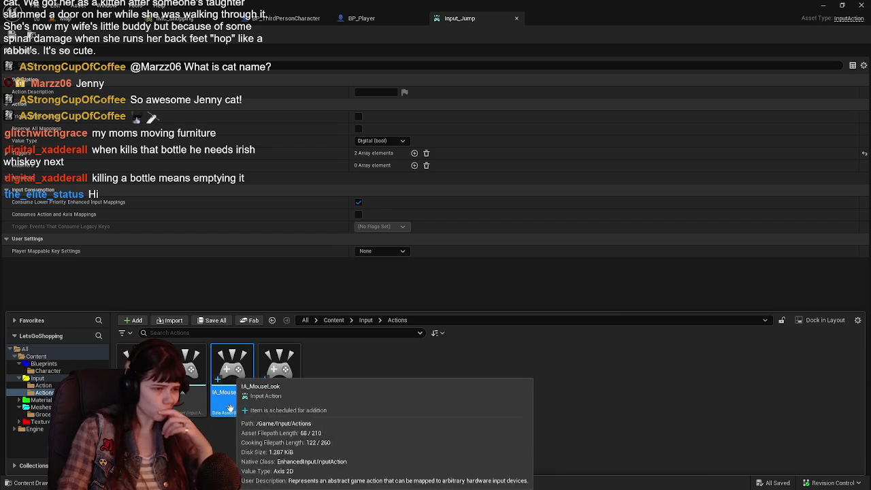
{"action": "mouse_move", "coordinate": [281, 413]}
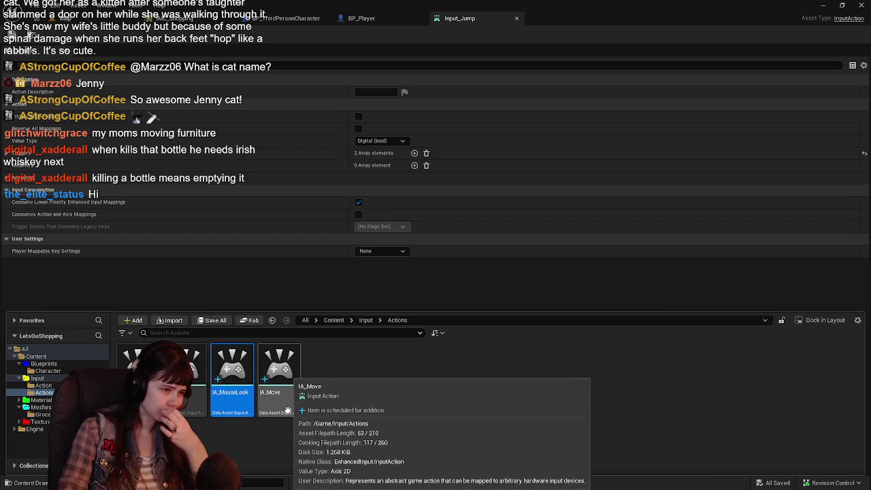
{"action": "left_click", "coordinate": [281, 398]}
{"action": "double_click", "coordinate": [290, 412]}
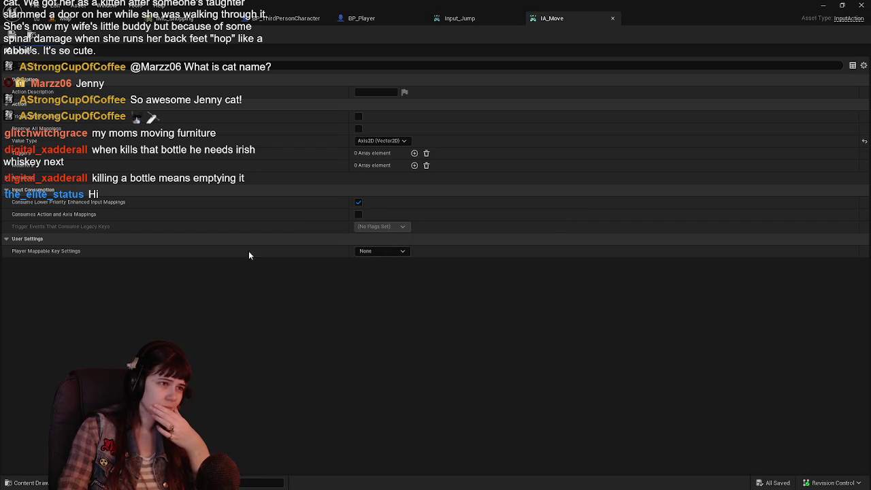
Step: Close Input_Jump's editor and open Input_Move from the Input > Action folder
{"action": "left_click", "coordinate": [31, 482]}
{"action": "left_click", "coordinate": [365, 320]}
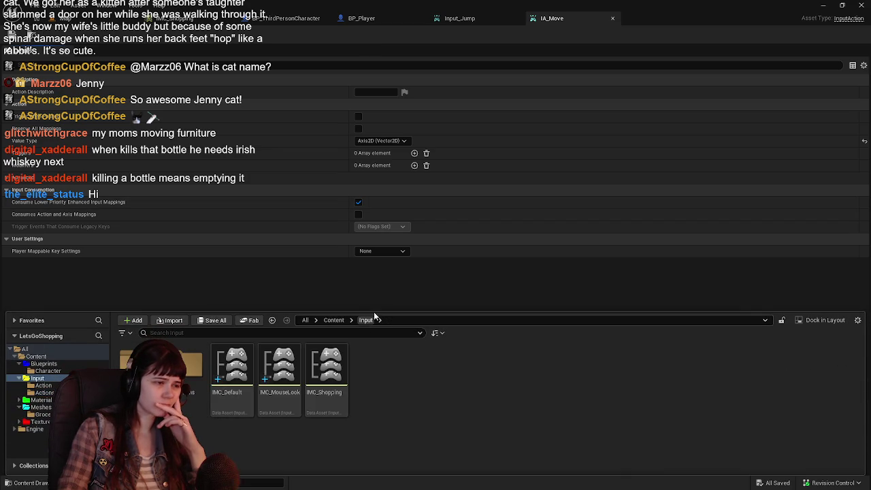
{"action": "left_click", "coordinate": [517, 19]}
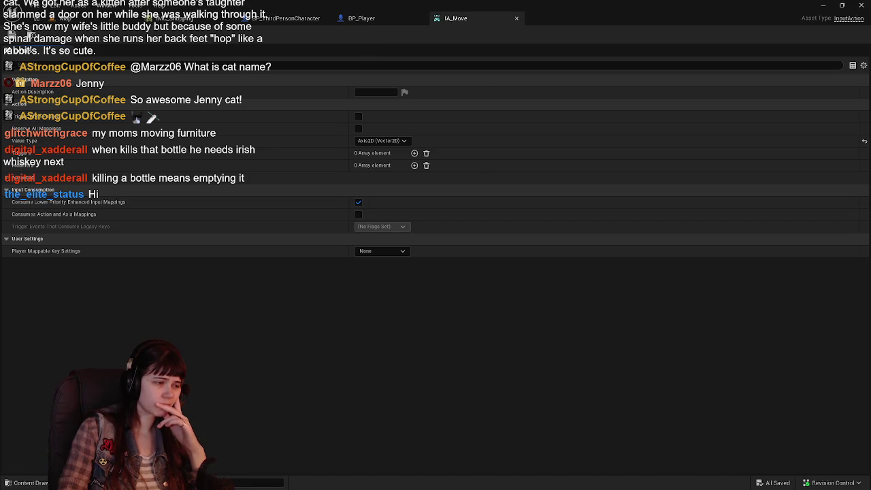
{"action": "left_click", "coordinate": [30, 482]}
{"action": "left_click", "coordinate": [43, 385]}
{"action": "double_click", "coordinate": [170, 374]}
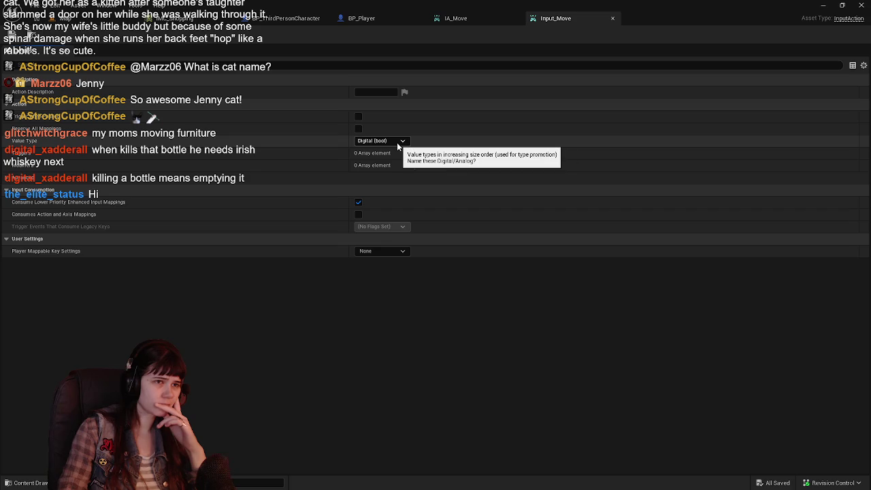
Step: Set Input_Move's Value Type to Axis2D (Vector2D), save it, and close IA_Move
{"action": "left_click", "coordinate": [485, 20]}
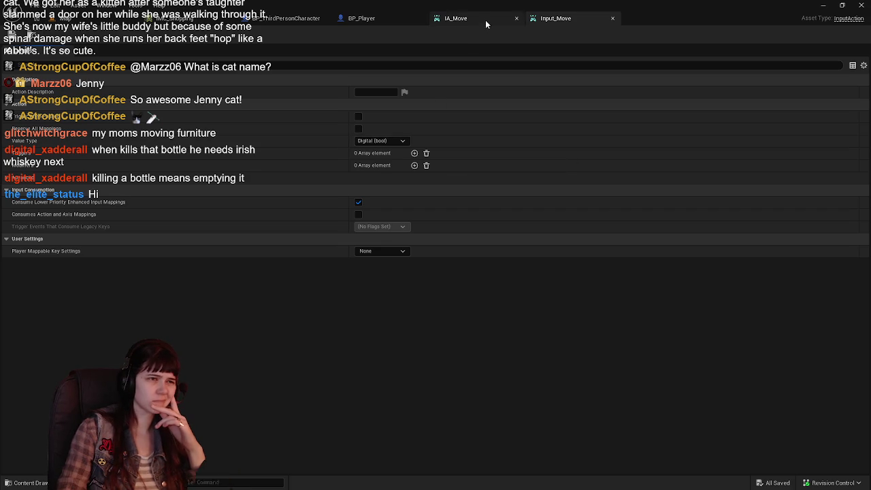
{"action": "left_click", "coordinate": [565, 23]}
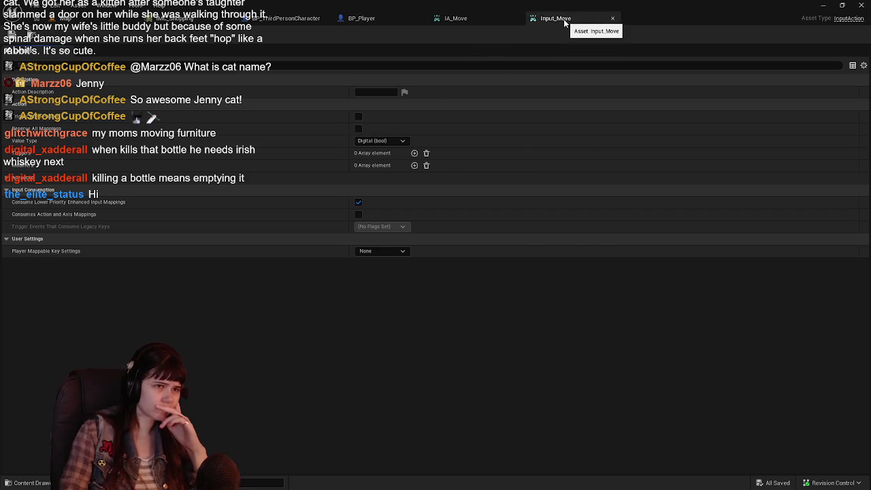
{"action": "left_click", "coordinate": [381, 140]}
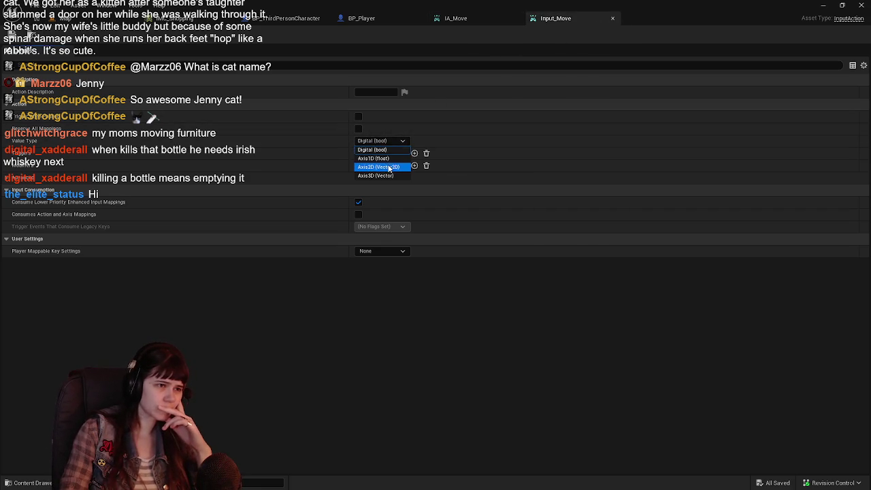
{"action": "left_click", "coordinate": [376, 164]}
{"action": "key", "text": "ctrl+s"}
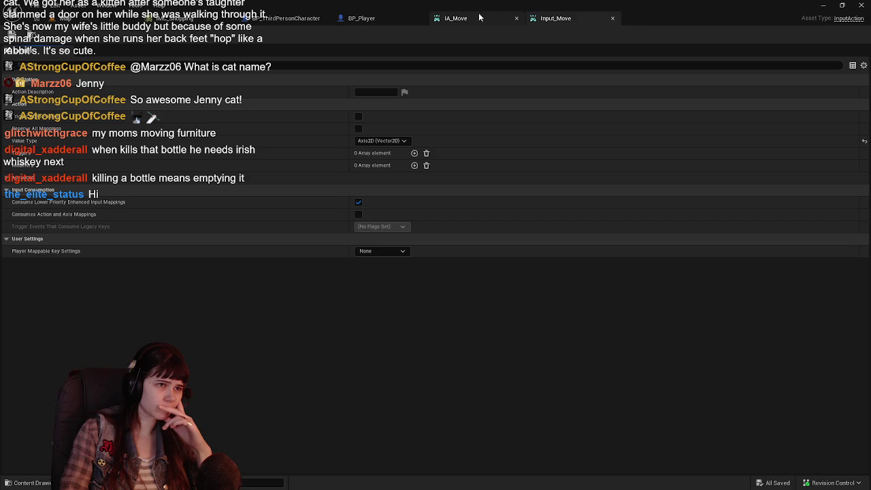
{"action": "left_click", "coordinate": [517, 19]}
{"action": "left_click", "coordinate": [27, 482]}
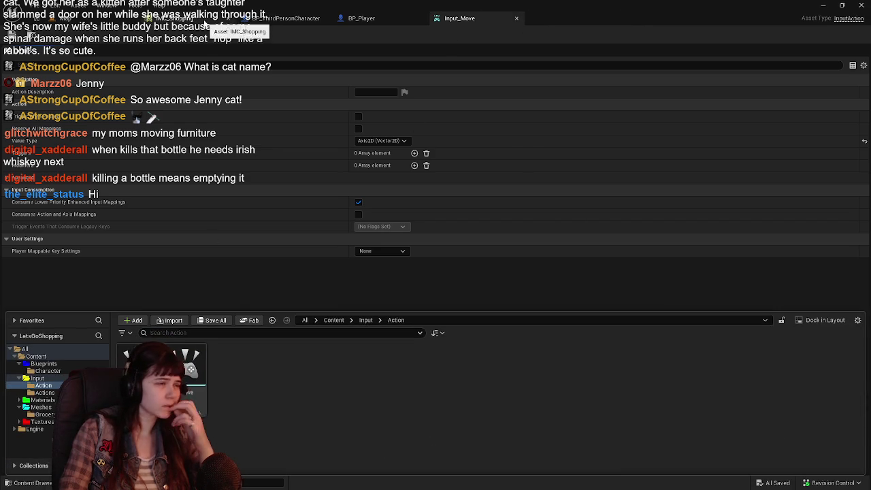
Step: Place an Input_Move event node, found by searching 'input_mo', in BP_ThirdPersonCharacter's EventGraph
{"action": "left_click", "coordinate": [282, 124]}
{"action": "left_click", "coordinate": [289, 19]}
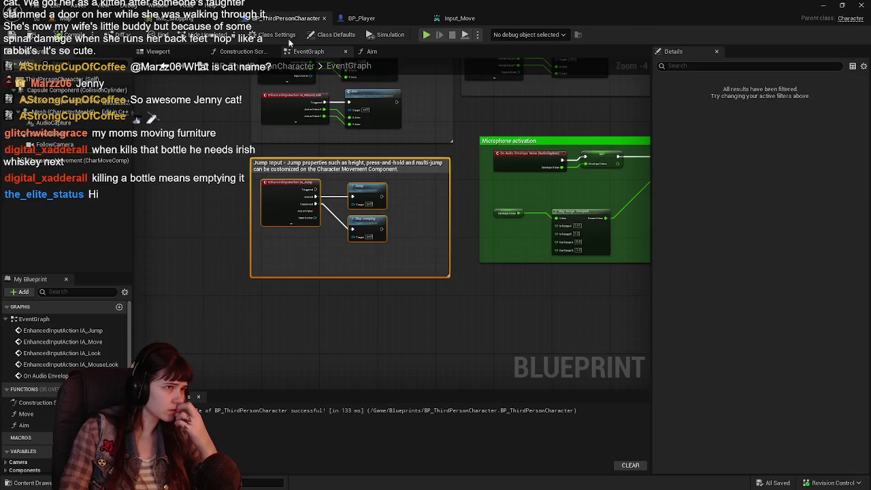
{"action": "scroll", "coordinate": [388, 215], "scroll_direction": "up", "scroll_amount": 2}
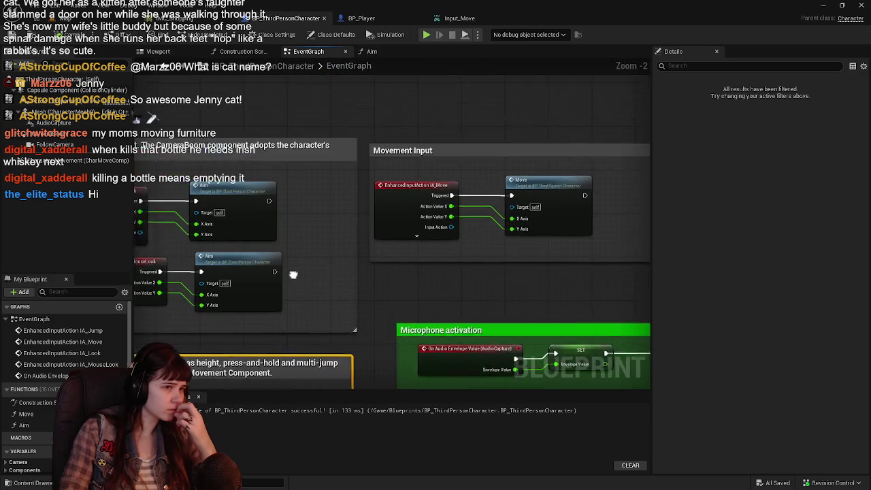
{"action": "right_click", "coordinate": [329, 142]}
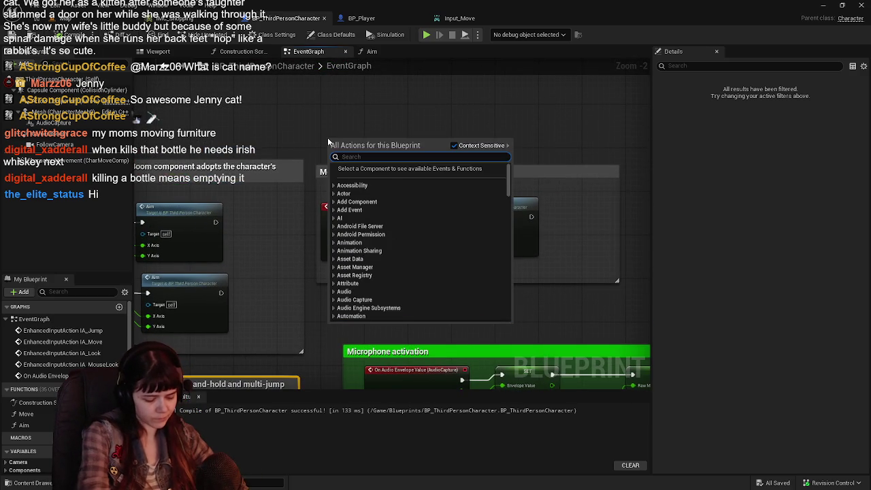
{"action": "type", "text": "input_mo"}
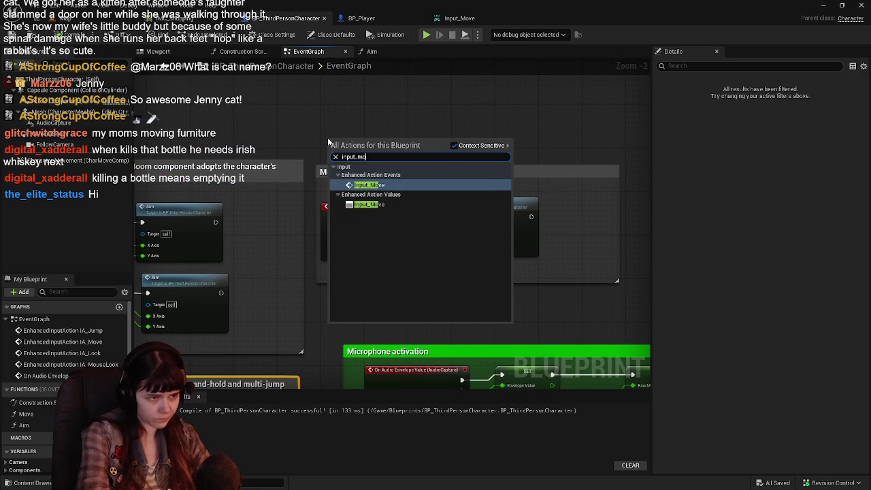
{"action": "key", "text": "Return"}
{"action": "mouse_move", "coordinate": [381, 149]}
{"action": "left_mouse_down"}
{"action": "mouse_move", "coordinate": [343, 245]}
{"action": "mouse_move", "coordinate": [327, 171]}
{"action": "left_mouse_up"}
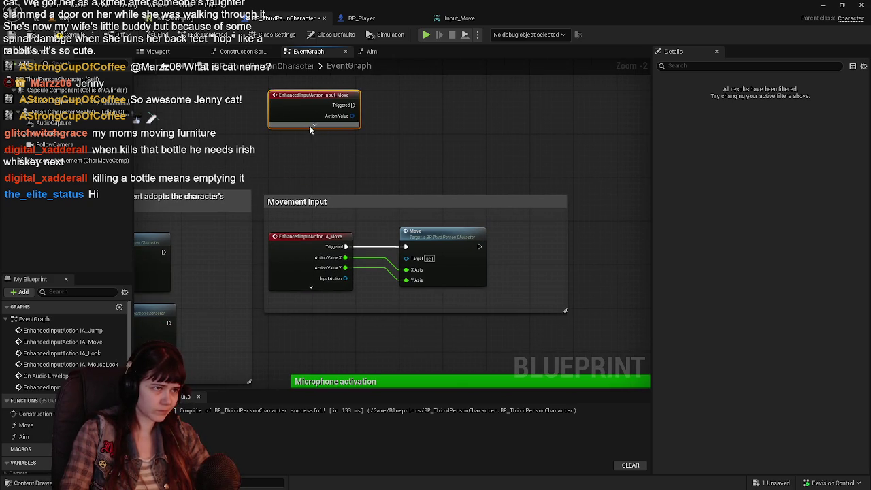
Step: Expand Input_Move, place it above the comment, and split its Action Value into X and Y
{"action": "left_click", "coordinate": [311, 126]}
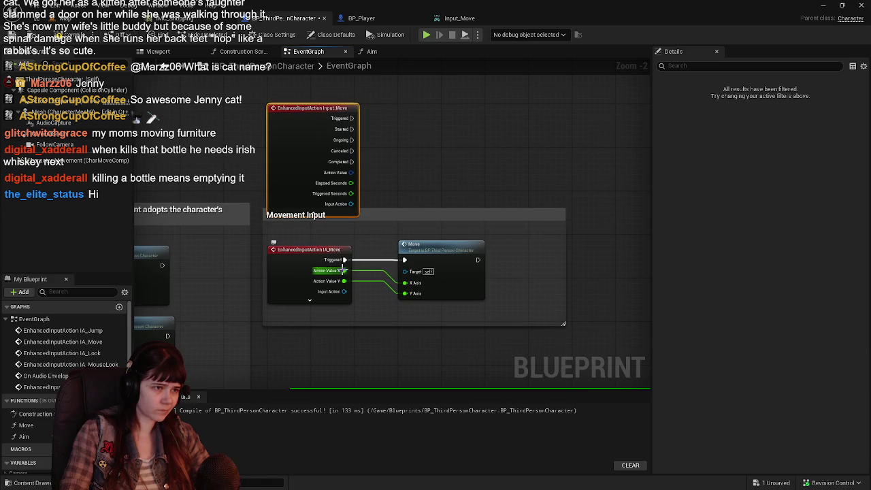
{"action": "left_click_drag", "start_coordinate": [404, 178], "coordinate": [409, 240]}
{"action": "left_click_drag", "start_coordinate": [304, 230], "coordinate": [303, 144]}
{"action": "right_click", "coordinate": [354, 153]}
{"action": "left_click", "coordinate": [391, 178]}
Step: Rewire Move's execution, X Axis and Y Axis to Input_Move's Triggered, Action Value X and Y
{"action": "left_click_drag", "start_coordinate": [343, 314], "coordinate": [329, 285]}
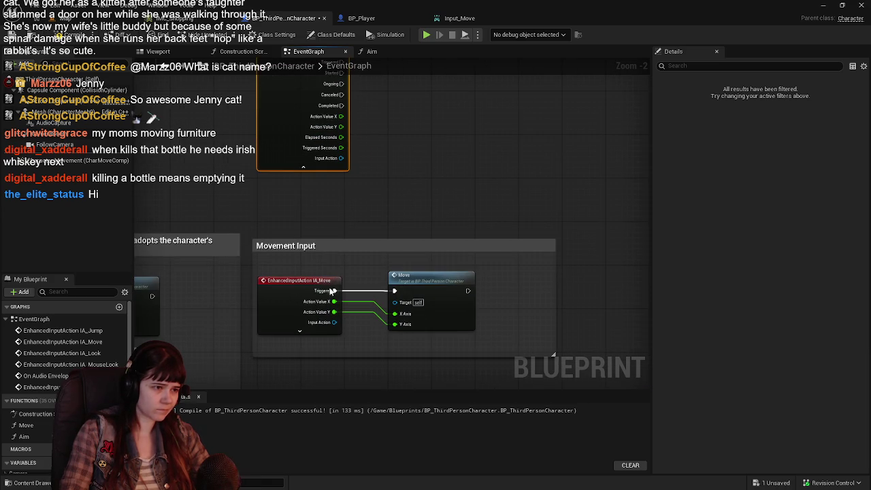
{"action": "left_click_drag", "start_coordinate": [346, 250], "coordinate": [370, 238]}
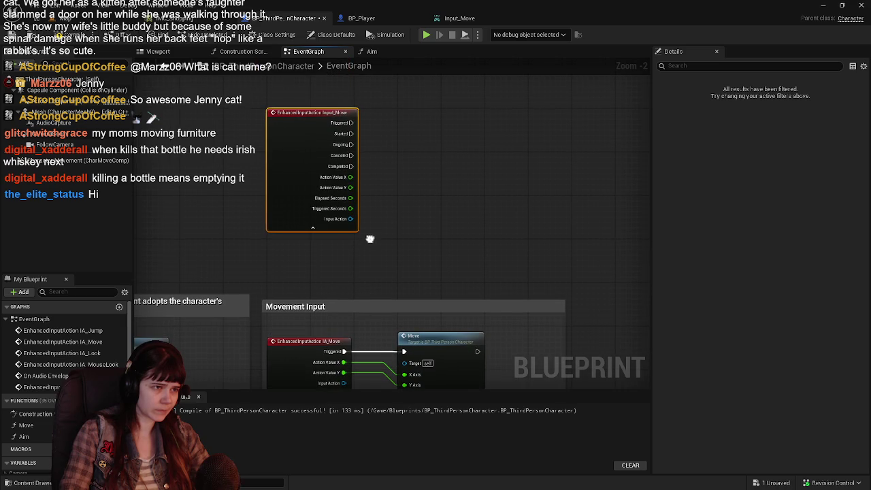
{"action": "mouse_move", "coordinate": [343, 351]}
{"action": "left_mouse_down"}
{"action": "mouse_move", "coordinate": [387, 190]}
{"action": "mouse_move", "coordinate": [347, 123]}
{"action": "left_mouse_up"}
{"action": "left_click_drag", "start_coordinate": [359, 306], "coordinate": [355, 265]}
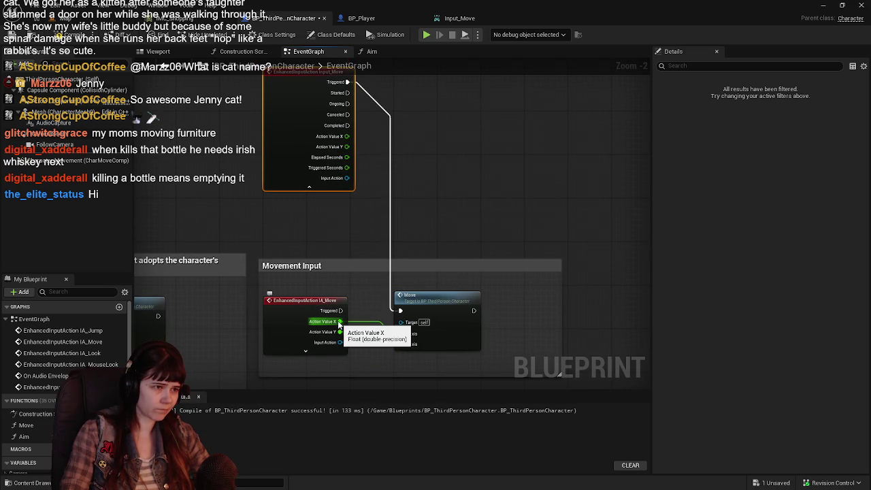
{"action": "left_click_drag", "start_coordinate": [340, 326], "coordinate": [369, 209]}
{"action": "left_click_drag", "start_coordinate": [349, 140], "coordinate": [347, 136]}
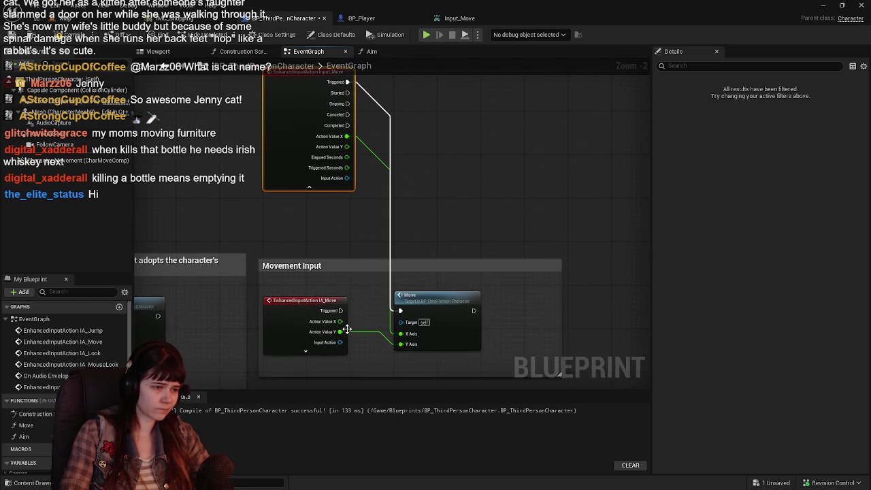
{"action": "left_click_drag", "start_coordinate": [340, 332], "coordinate": [381, 245]}
{"action": "left_click_drag", "start_coordinate": [351, 149], "coordinate": [348, 146]}
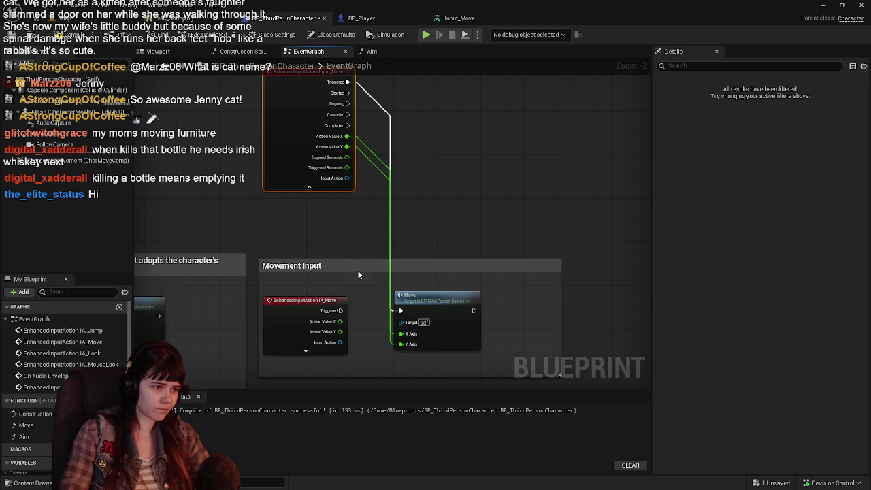
Step: Delete the old IA_Move event and fit Input_Move and Move inside a narrowed Movement Input comment
{"action": "left_click", "coordinate": [297, 324]}
{"action": "key", "text": "Delete"}
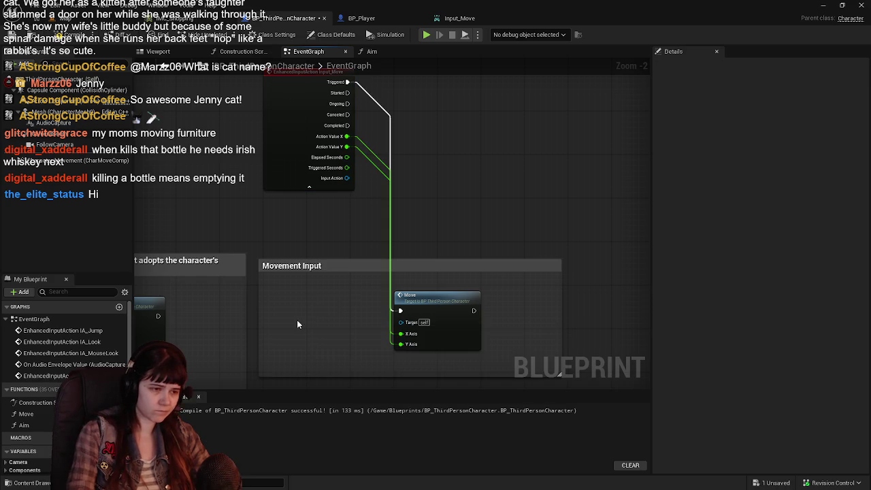
{"action": "left_click_drag", "start_coordinate": [297, 97], "coordinate": [302, 329]}
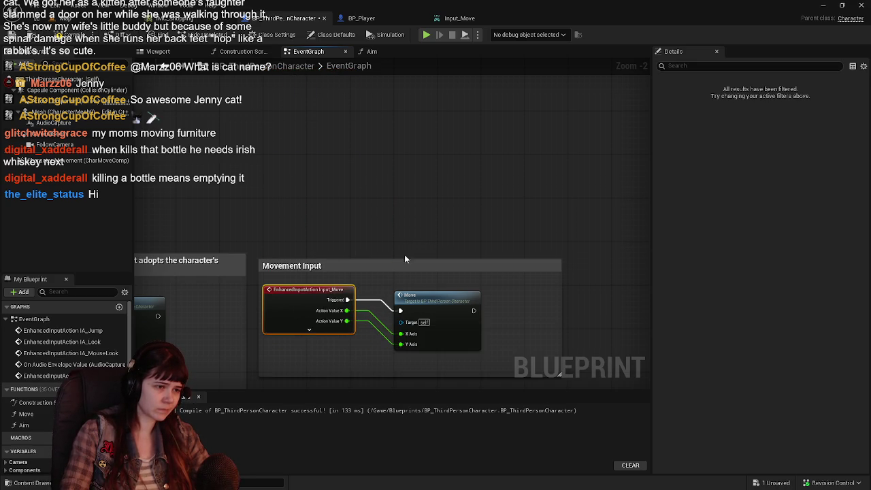
{"action": "left_click_drag", "start_coordinate": [538, 263], "coordinate": [481, 259]}
{"action": "mouse_move", "coordinate": [270, 235]}
{"action": "left_mouse_down"}
{"action": "mouse_move", "coordinate": [367, 291]}
{"action": "mouse_move", "coordinate": [458, 309]}
{"action": "left_mouse_up"}
{"action": "mouse_move", "coordinate": [278, 265]}
{"action": "left_mouse_down"}
{"action": "mouse_move", "coordinate": [296, 259]}
{"action": "mouse_move", "coordinate": [276, 264]}
{"action": "left_mouse_up"}
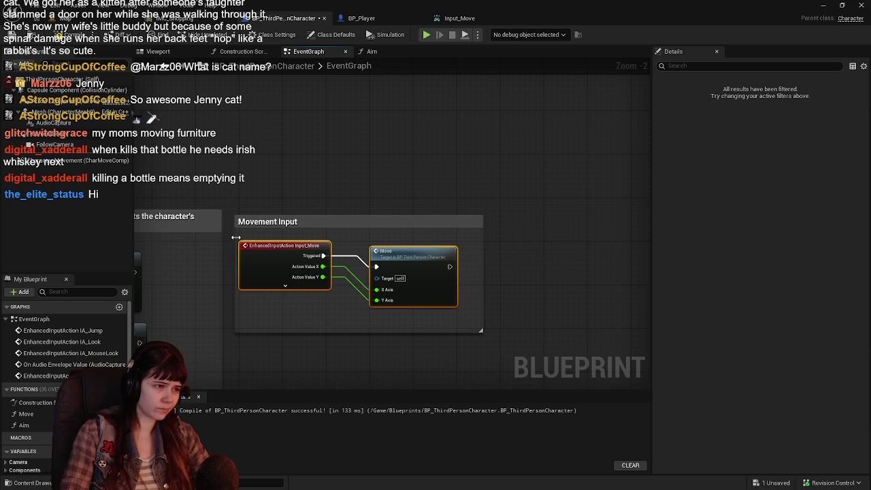
{"action": "left_click", "coordinate": [365, 223]}
{"action": "left_click_drag", "start_coordinate": [365, 224], "coordinate": [493, 204]}
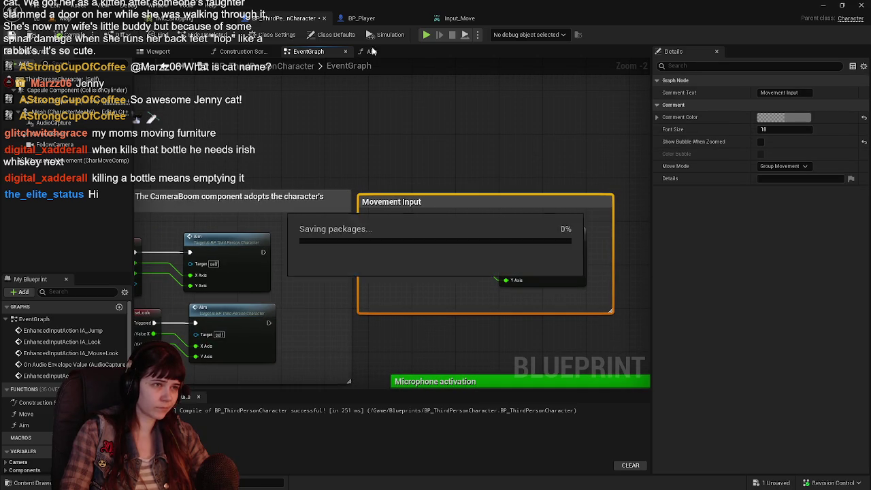
Step: Colour the Movement Input comment yellow, with red set to 1 in the Color Picker
{"action": "left_click", "coordinate": [782, 117]}
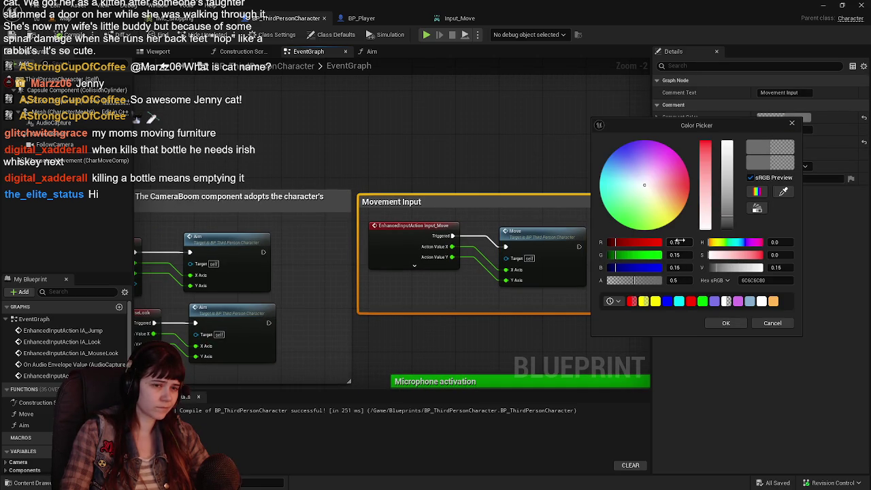
{"action": "left_click", "coordinate": [678, 241]}
{"action": "type", "text": "1"}
{"action": "key", "text": "Return"}
{"action": "key", "text": "Return"}
{"action": "type", "text": "0"}
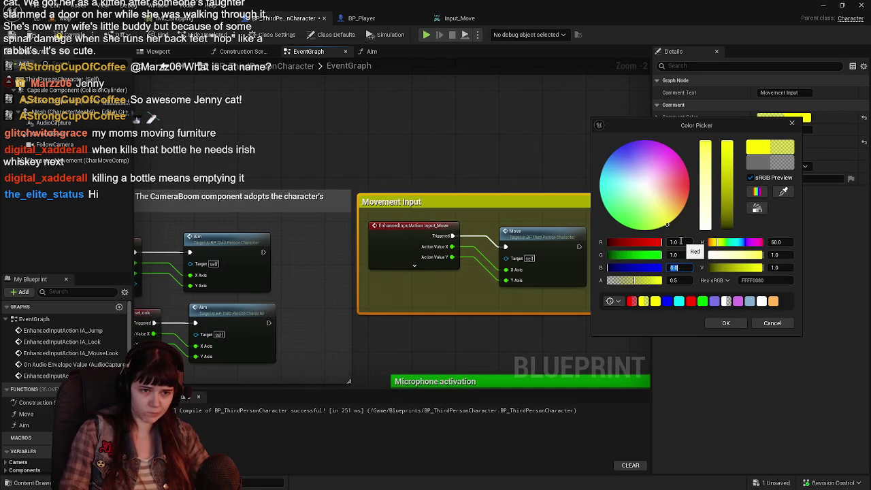
{"action": "left_click", "coordinate": [725, 322]}
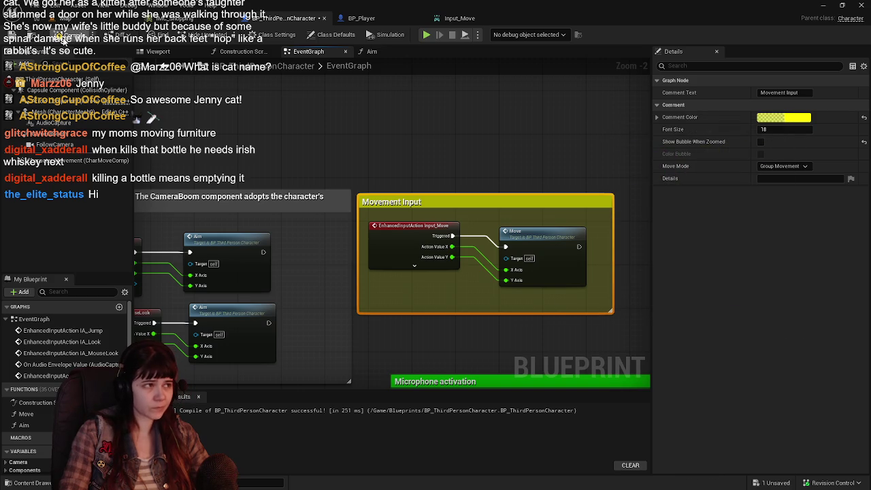
Step: Playtest the level, walking the character forward with W, then stop the session
{"action": "left_click", "coordinate": [92, 21]}
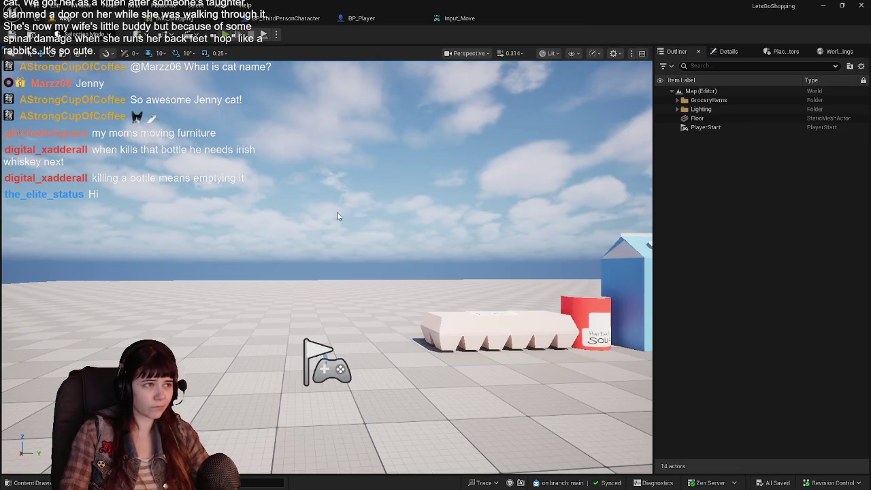
{"action": "key", "text": "alt+p"}
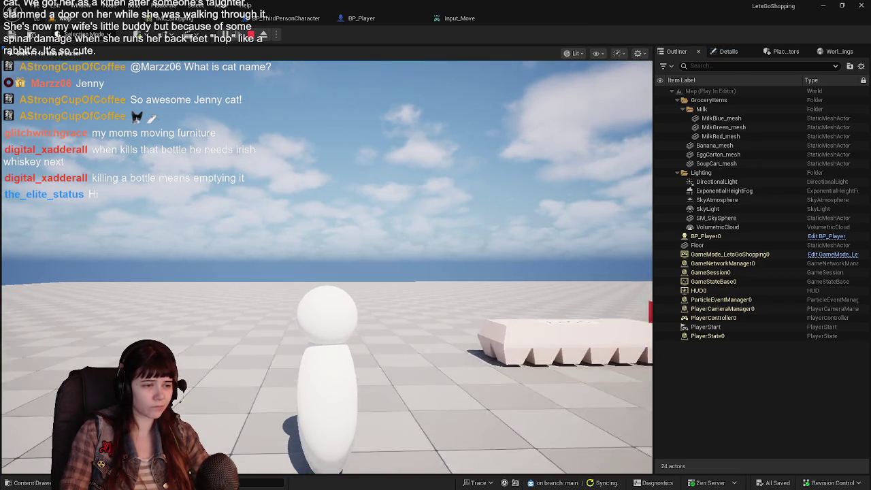
{"action": "key", "text": "w"}
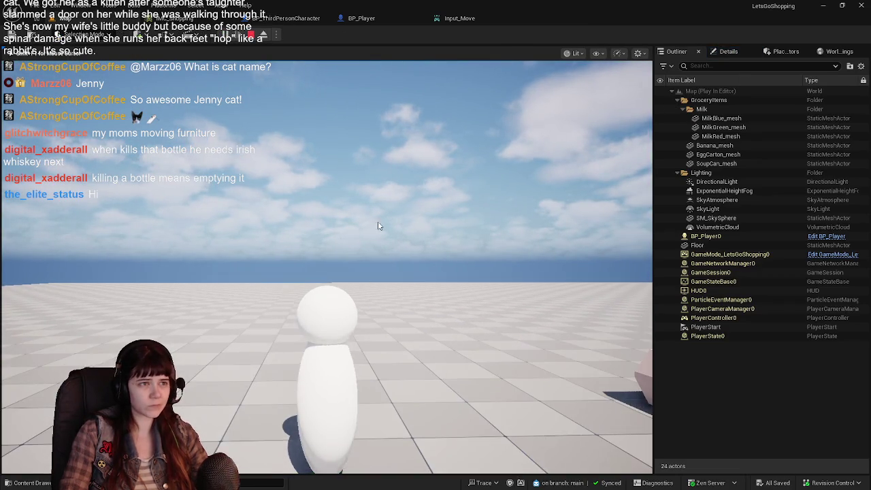
{"action": "key", "text": "Escape"}
{"action": "left_click", "coordinate": [361, 18]}
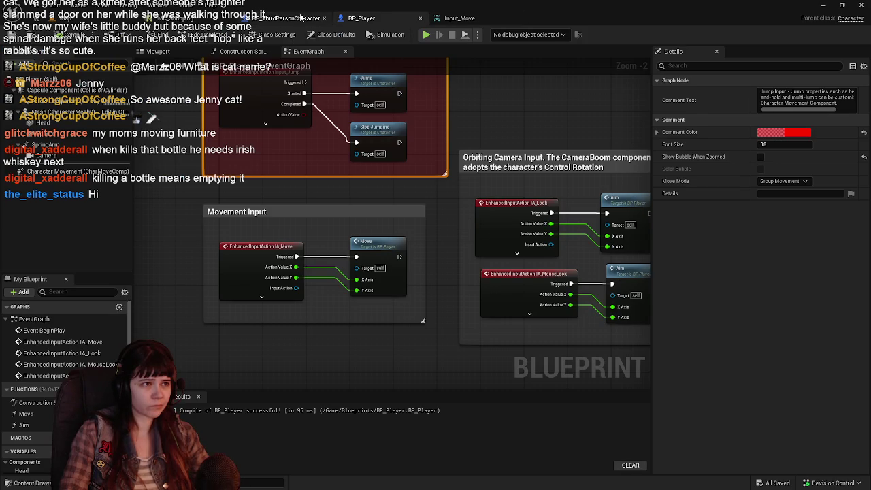
Step: Select the yellow Movement Input group containing Input_Move and Move for copying
{"action": "left_click", "coordinate": [306, 18]}
{"action": "left_click", "coordinate": [361, 17]}
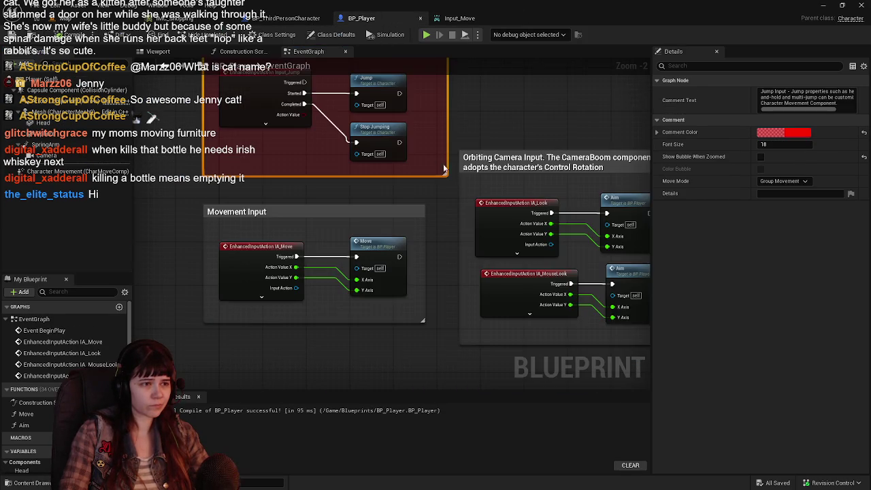
{"action": "scroll", "coordinate": [438, 162], "scroll_direction": "down", "scroll_amount": 3}
{"action": "scroll", "coordinate": [345, 166], "scroll_direction": "up", "scroll_amount": 3}
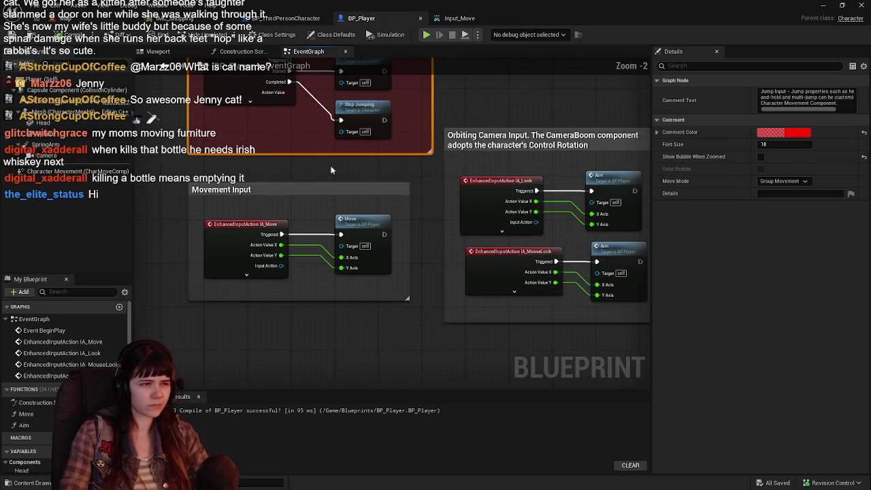
{"action": "left_click_drag", "start_coordinate": [322, 172], "coordinate": [364, 139]}
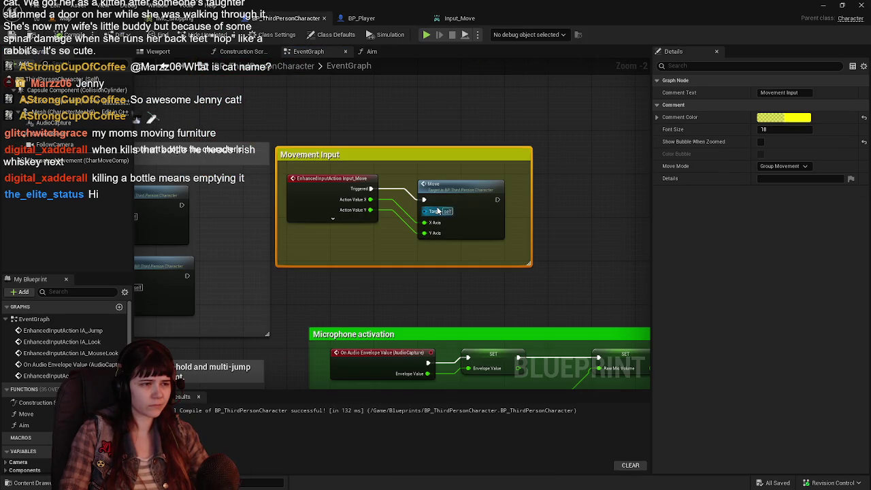
{"action": "mouse_move", "coordinate": [442, 201]}
{"action": "left_mouse_down"}
{"action": "mouse_move", "coordinate": [454, 182]}
{"action": "mouse_move", "coordinate": [420, 200]}
{"action": "left_mouse_up"}
{"action": "mouse_move", "coordinate": [398, 127]}
{"action": "left_mouse_down"}
{"action": "mouse_move", "coordinate": [497, 280]}
{"action": "mouse_move", "coordinate": [485, 263]}
{"action": "left_mouse_up"}
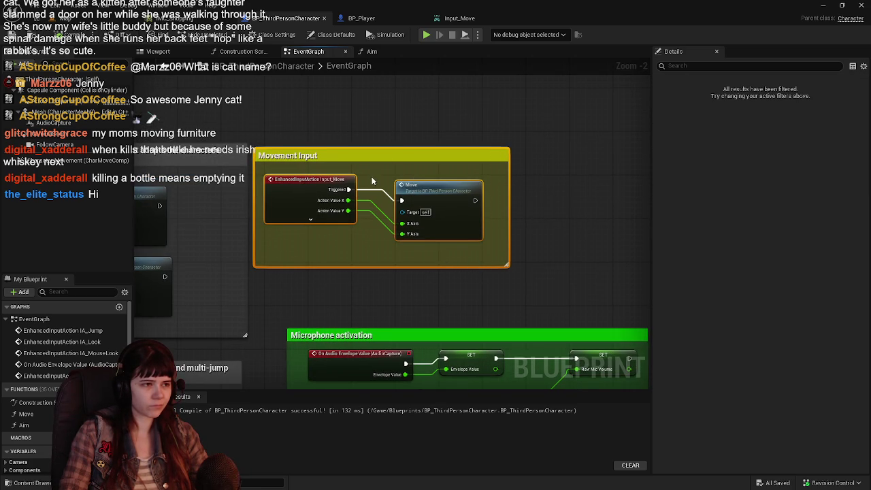
Step: Paste the yellow group into BP_Player's graph and delete its old Movement Input group
{"action": "left_click", "coordinate": [361, 18]}
{"action": "mouse_move", "coordinate": [281, 266]}
{"action": "left_mouse_down"}
{"action": "mouse_move", "coordinate": [252, 243]}
{"action": "mouse_move", "coordinate": [415, 255]}
{"action": "left_mouse_up"}
{"action": "key", "text": "ctrl+v"}
{"action": "mouse_move", "coordinate": [502, 151]}
{"action": "left_mouse_down"}
{"action": "mouse_move", "coordinate": [390, 159]}
{"action": "mouse_move", "coordinate": [606, 257]}
{"action": "mouse_move", "coordinate": [630, 283]}
{"action": "mouse_move", "coordinate": [612, 283]}
{"action": "left_mouse_up"}
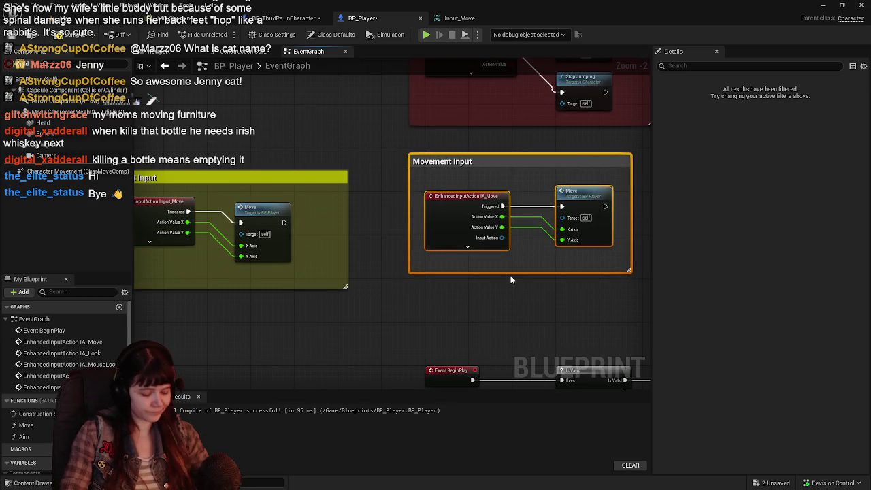
{"action": "key", "text": "Delete"}
Step: Paste the Movement Input group into BP_ThirdPersonCharacter and resize it and the Orbiting Camera Input comment
{"action": "left_click", "coordinate": [286, 18]}
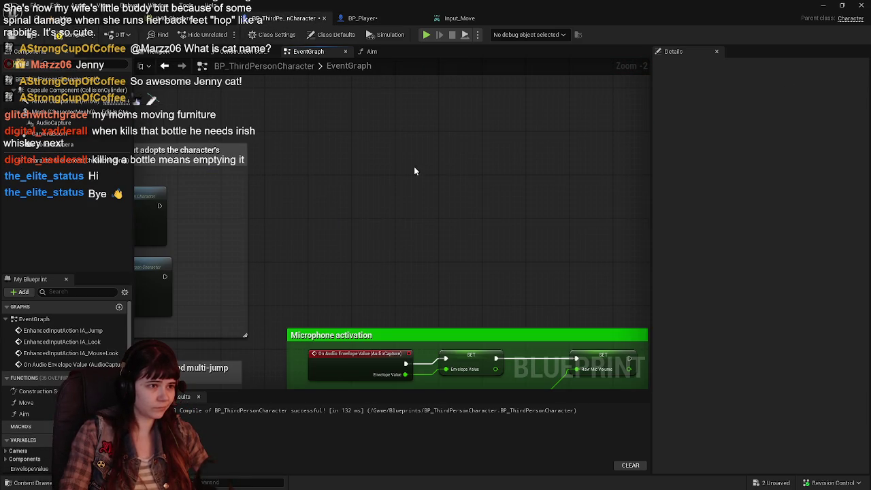
{"action": "key", "text": "ctrl+v"}
{"action": "mouse_move", "coordinate": [394, 188]}
{"action": "left_mouse_down"}
{"action": "mouse_move", "coordinate": [301, 183]}
{"action": "mouse_move", "coordinate": [345, 191]}
{"action": "left_mouse_up"}
{"action": "left_click", "coordinate": [297, 114]}
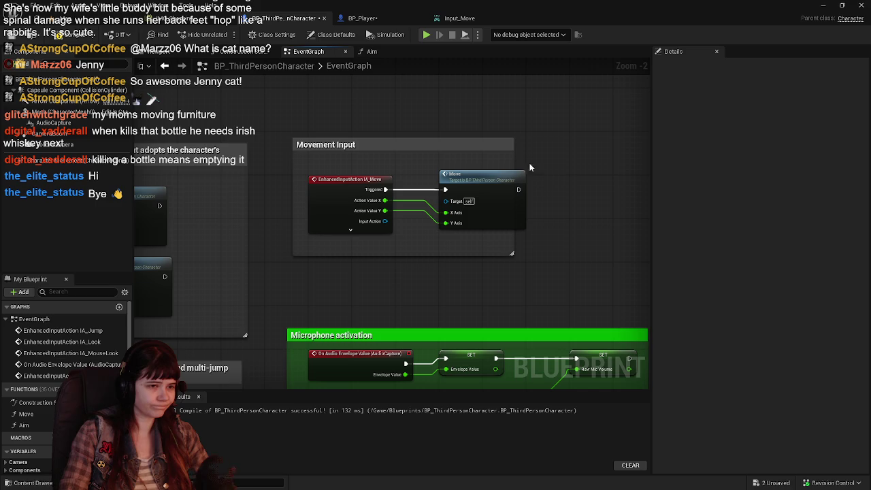
{"action": "mouse_move", "coordinate": [516, 163]}
{"action": "left_mouse_down"}
{"action": "mouse_move", "coordinate": [569, 166]}
{"action": "mouse_move", "coordinate": [545, 178]}
{"action": "left_mouse_up"}
{"action": "mouse_move", "coordinate": [294, 174]}
{"action": "left_mouse_down"}
{"action": "mouse_move", "coordinate": [238, 166]}
{"action": "mouse_move", "coordinate": [253, 165]}
{"action": "left_mouse_up"}
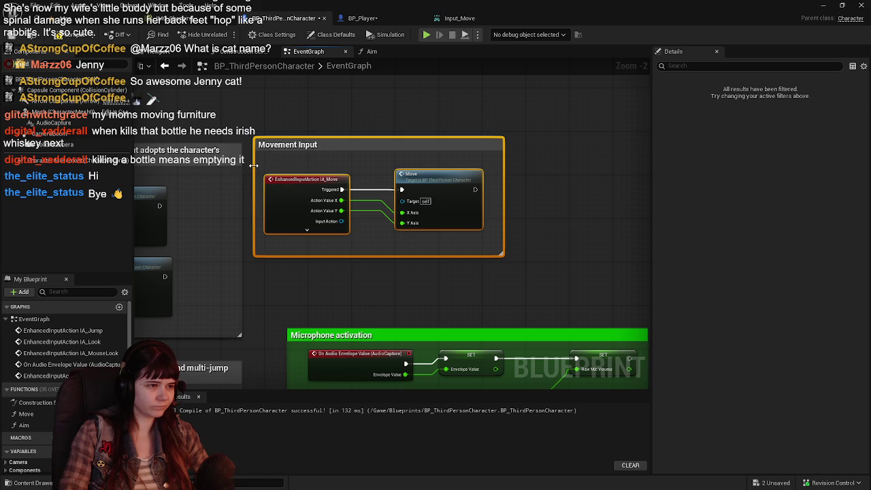
{"action": "left_click_drag", "start_coordinate": [346, 252], "coordinate": [442, 241]}
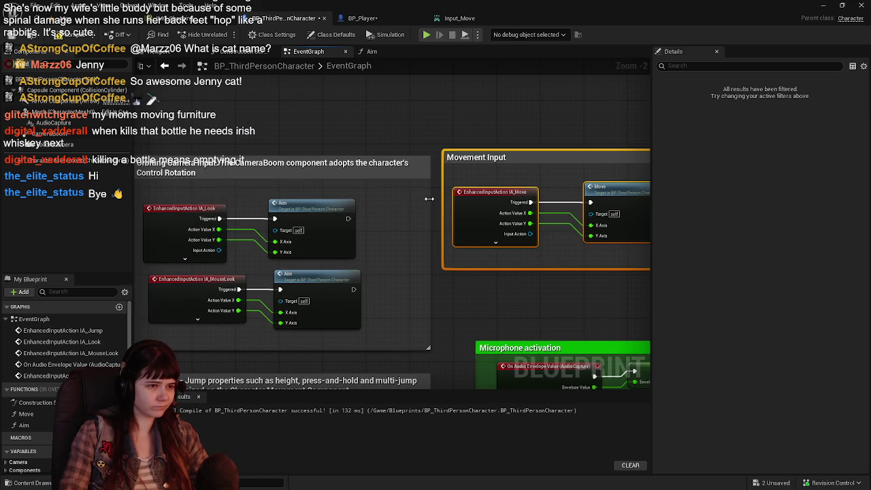
{"action": "left_click_drag", "start_coordinate": [428, 198], "coordinate": [385, 198]}
{"action": "left_click", "coordinate": [394, 147]}
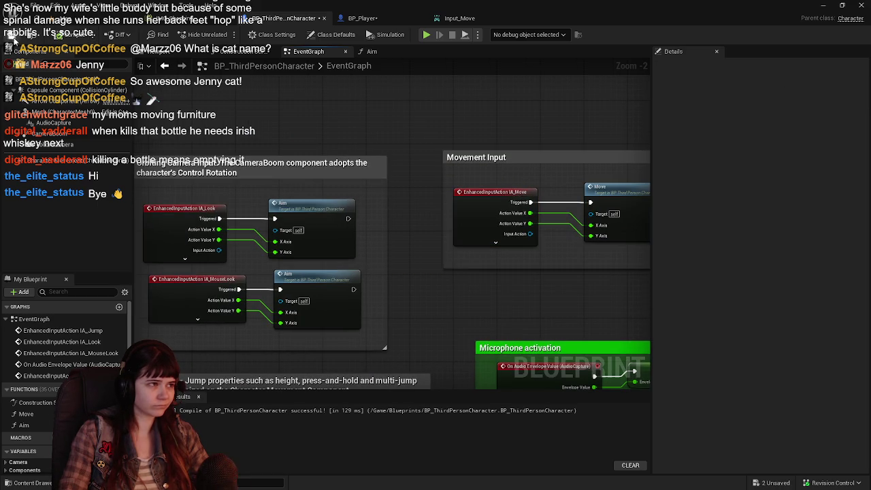
Step: In BP_Player, move its tab first, narrow the Movement Input comment, and shift the group left
{"action": "left_click", "coordinate": [372, 20]}
{"action": "left_click_drag", "start_coordinate": [356, 22], "coordinate": [272, 18]}
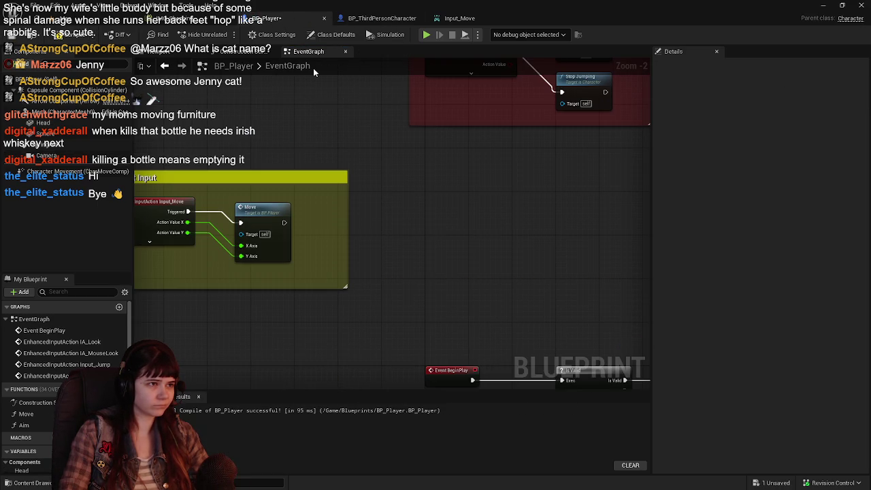
{"action": "scroll", "coordinate": [152, 170], "scroll_direction": "down", "scroll_amount": 2}
{"action": "left_click_drag", "start_coordinate": [152, 170], "coordinate": [415, 264]}
{"action": "scroll", "coordinate": [362, 241], "scroll_direction": "up", "scroll_amount": 3}
{"action": "left_click_drag", "start_coordinate": [534, 246], "coordinate": [488, 246]}
{"action": "mouse_move", "coordinate": [321, 218]}
{"action": "left_mouse_down"}
{"action": "mouse_move", "coordinate": [273, 221]}
{"action": "mouse_move", "coordinate": [304, 229]}
{"action": "mouse_move", "coordinate": [213, 215]}
{"action": "mouse_move", "coordinate": [324, 215]}
{"action": "mouse_move", "coordinate": [357, 196]}
{"action": "mouse_move", "coordinate": [357, 163]}
{"action": "mouse_move", "coordinate": [358, 216]}
{"action": "mouse_move", "coordinate": [292, 219]}
{"action": "left_mouse_up"}
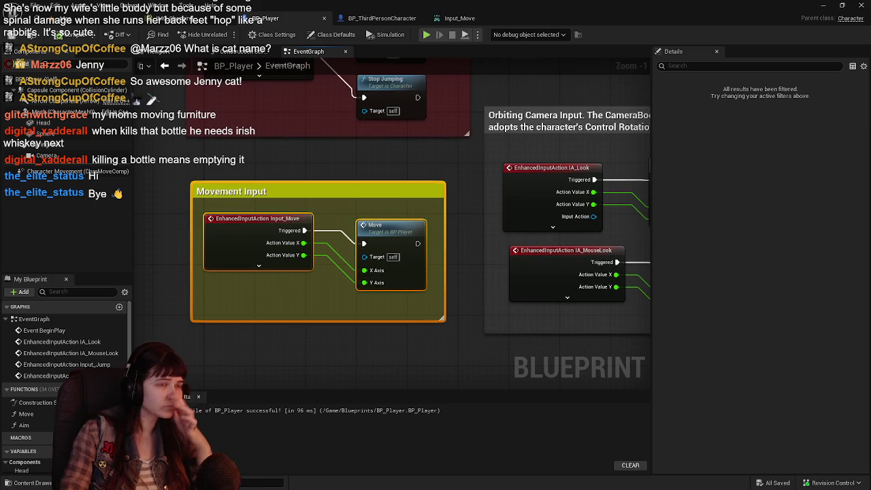
{"action": "left_click", "coordinate": [29, 483]}
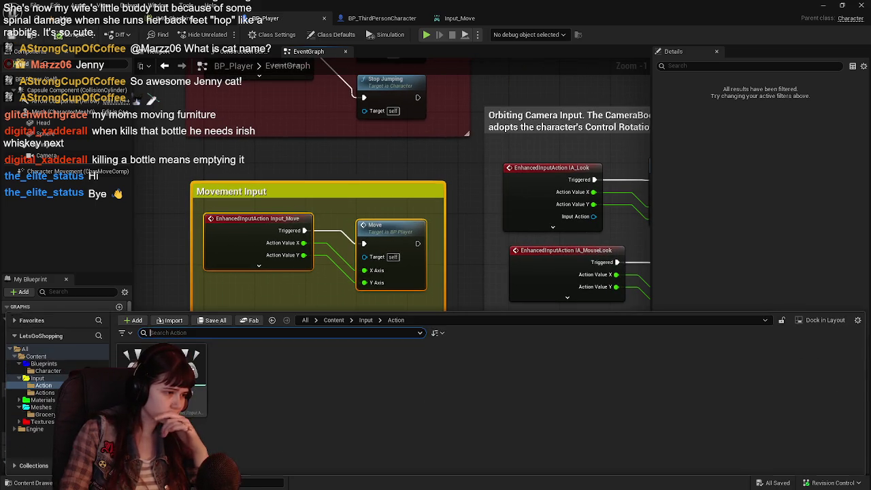
Step: Open GameMode_LetsGoShopping from Content > Blueprints to check its Default Pawn Class
{"action": "left_click", "coordinate": [333, 320]}
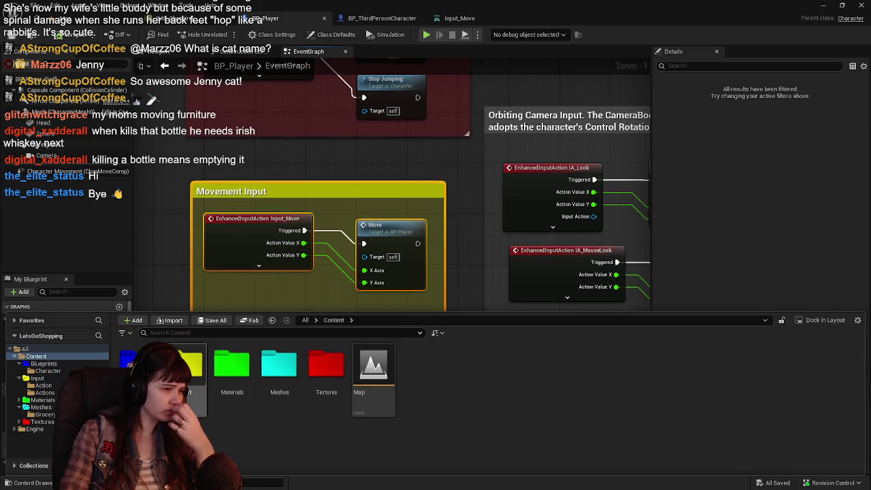
{"action": "double_click", "coordinate": [140, 367]}
{"action": "double_click", "coordinate": [320, 379]}
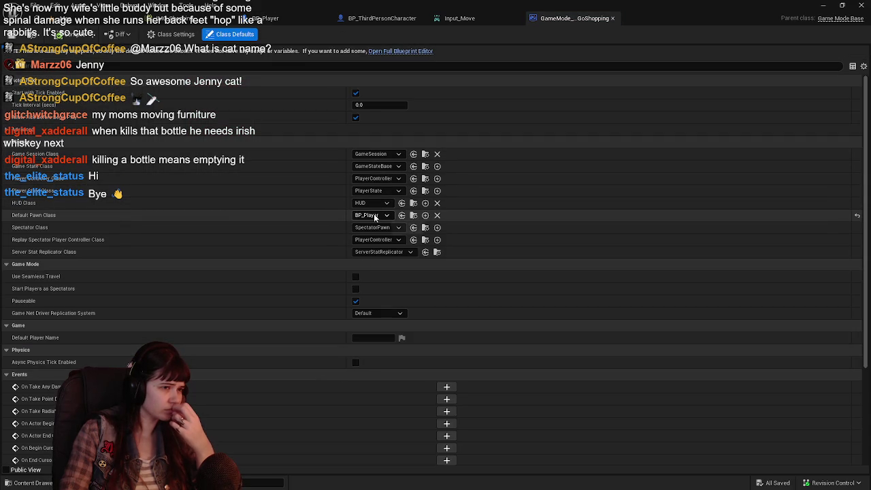
{"action": "left_click", "coordinate": [288, 21]}
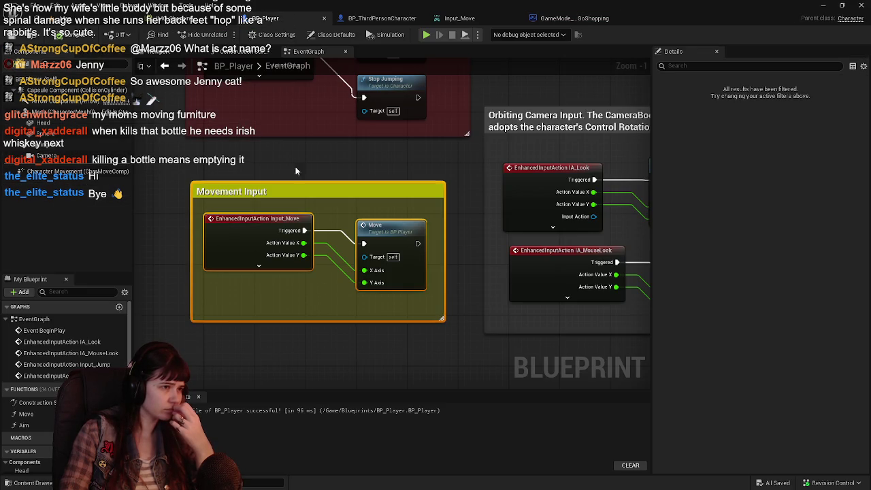
{"action": "left_click", "coordinate": [49, 16]}
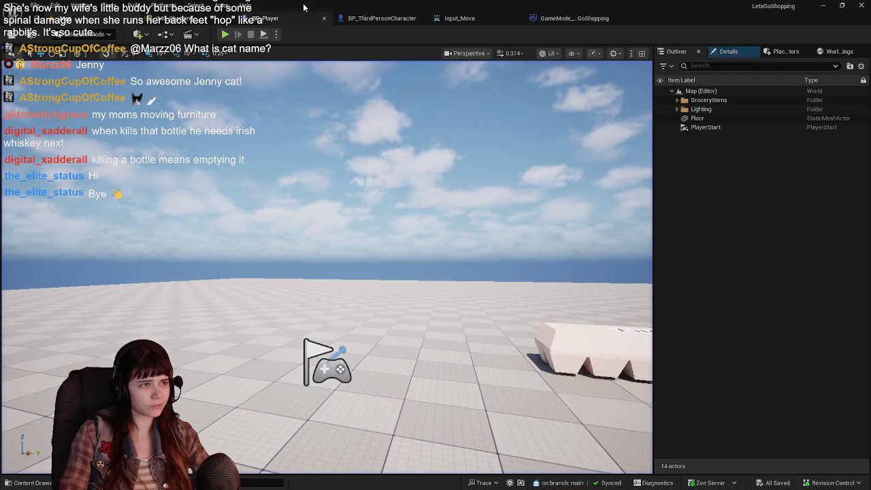
Step: Open the Input_Move asset and the IA_Move asset from Input > Actions
{"action": "left_click", "coordinate": [306, 18]}
{"action": "double_click", "coordinate": [266, 245]}
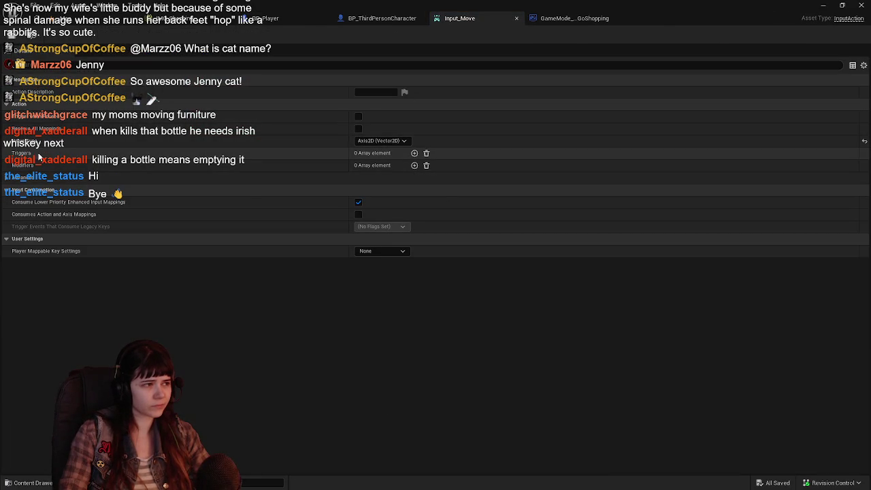
{"action": "key", "text": "ctrl+space"}
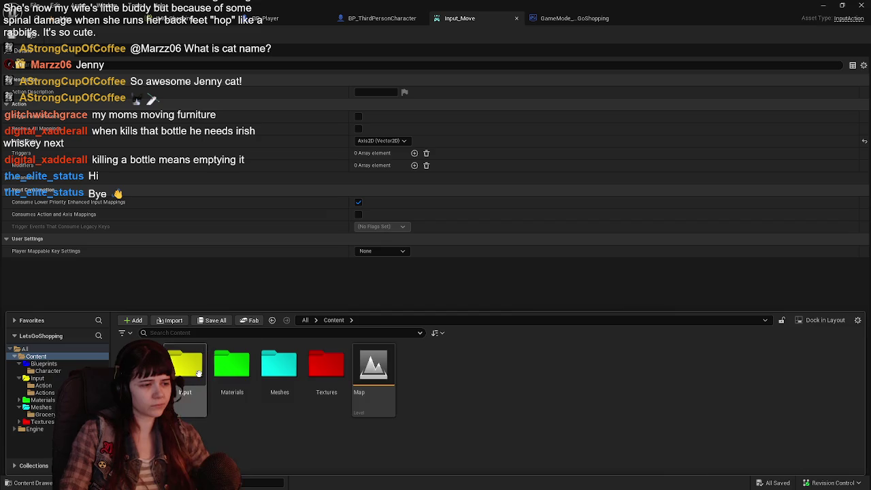
{"action": "double_click", "coordinate": [187, 366]}
{"action": "double_click", "coordinate": [163, 367]}
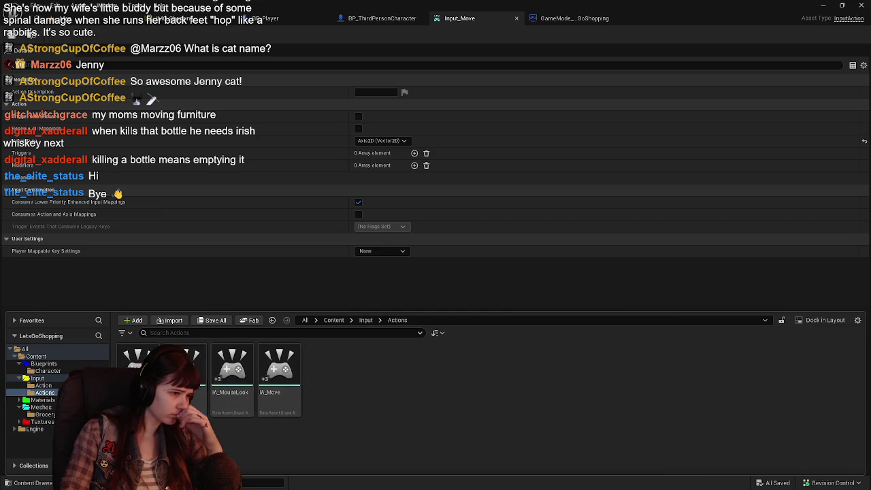
{"action": "left_click", "coordinate": [281, 371]}
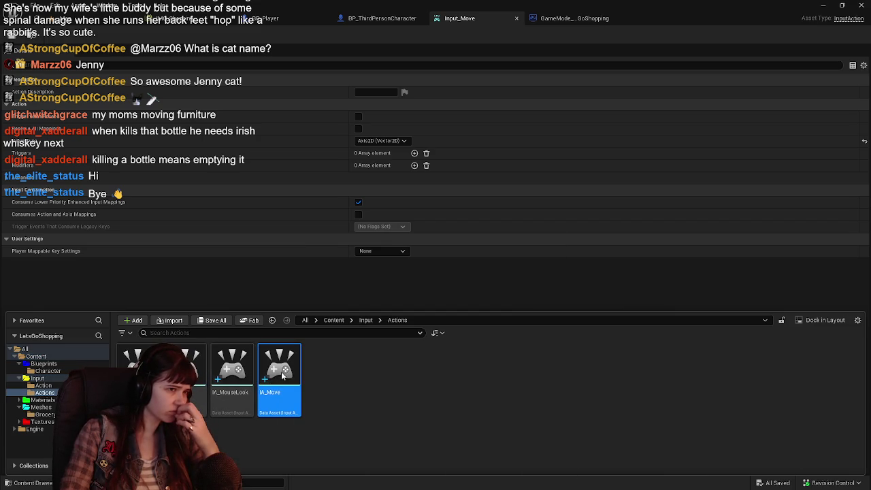
{"action": "double_click", "coordinate": [281, 371]}
Step: Compare Input_Move's settings with IA_Move's, then close the IA_Move editor
{"action": "left_click", "coordinate": [571, 18]}
{"action": "left_click", "coordinate": [459, 18]}
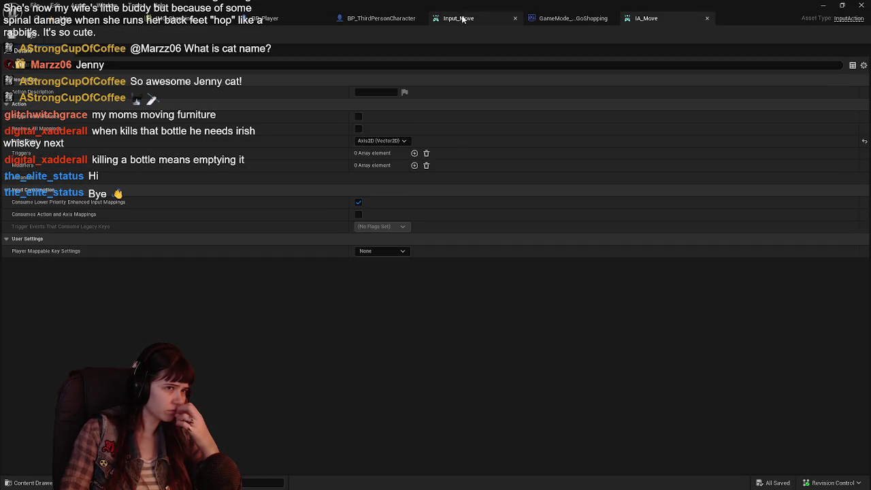
{"action": "left_click", "coordinate": [633, 19]}
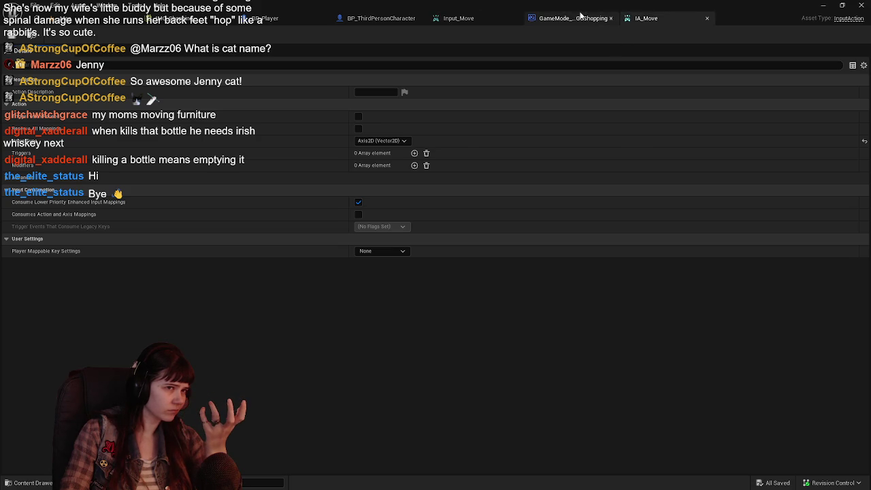
{"action": "left_click", "coordinate": [706, 19]}
{"action": "left_click", "coordinate": [344, 22]}
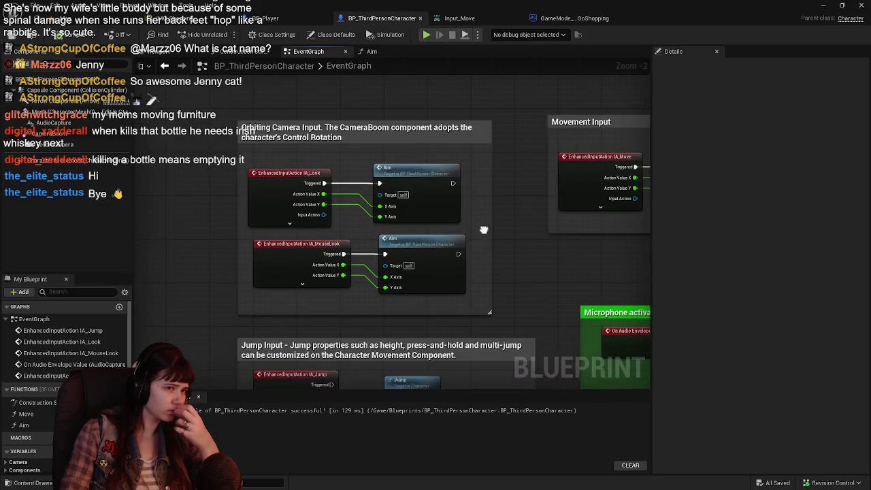
Step: Flip between the BP_Player and BP_ThirdPersonCharacter graphs comparing their Movement Input groups, ending on BP_Player
{"action": "left_click", "coordinate": [295, 19]}
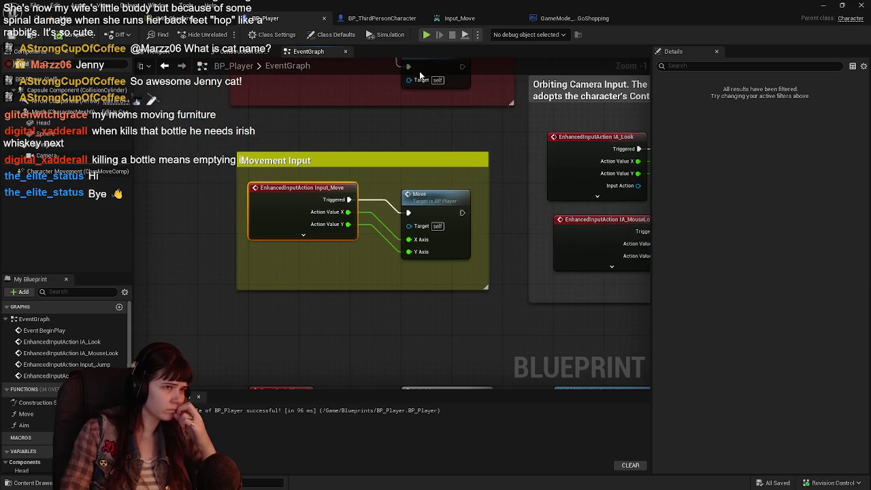
{"action": "left_click", "coordinate": [380, 18]}
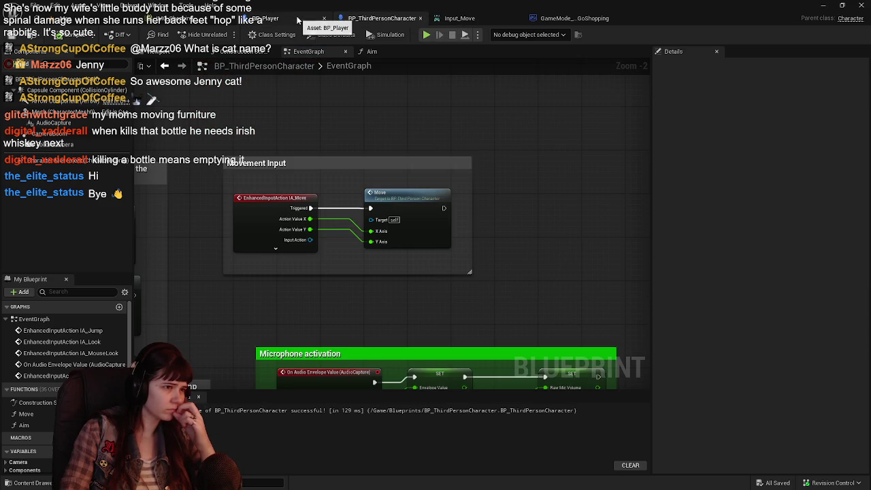
{"action": "left_click", "coordinate": [298, 20]}
{"action": "left_click", "coordinate": [380, 18]}
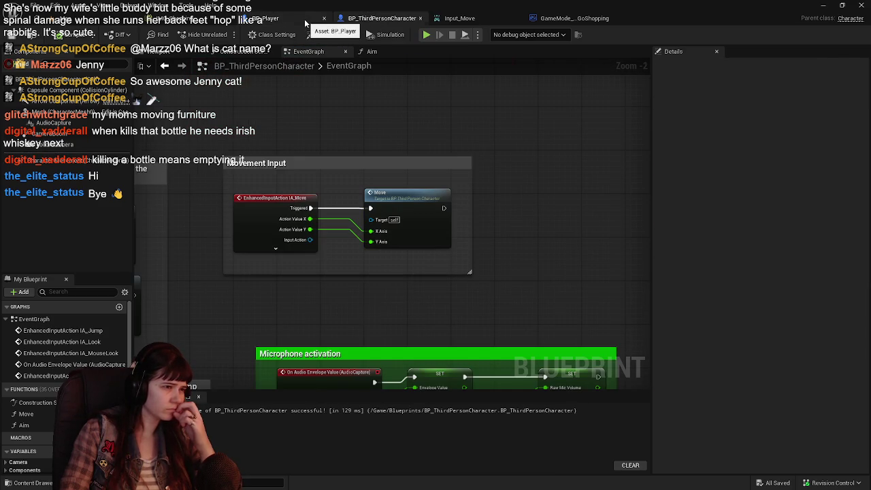
{"action": "left_click", "coordinate": [305, 22]}
{"action": "left_click", "coordinate": [374, 19]}
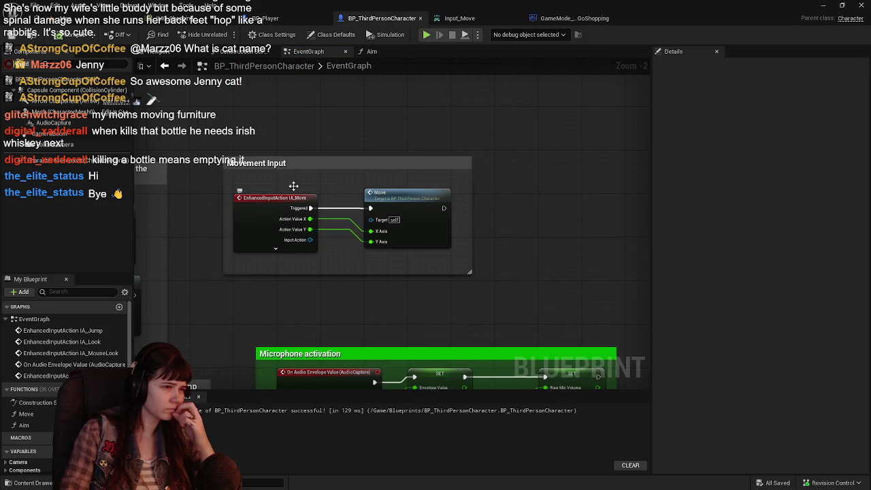
{"action": "left_click", "coordinate": [302, 20]}
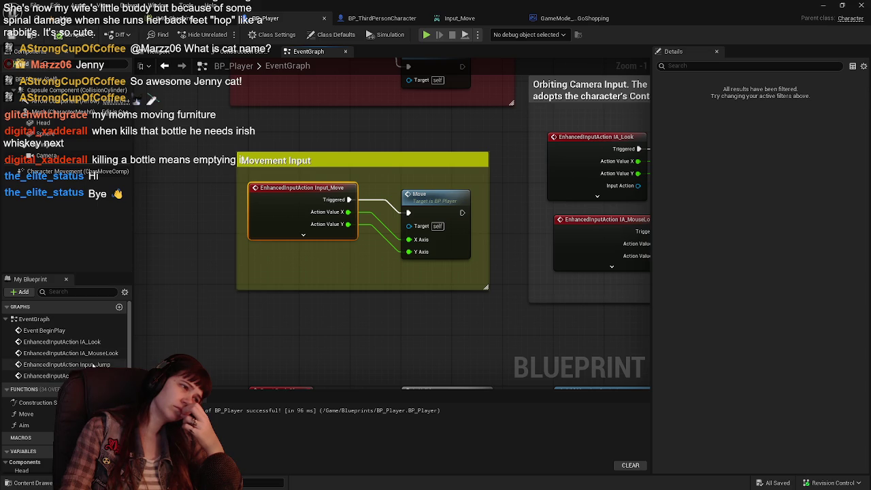
{"action": "scroll", "coordinate": [44, 354], "scroll_direction": "down", "scroll_amount": 2}
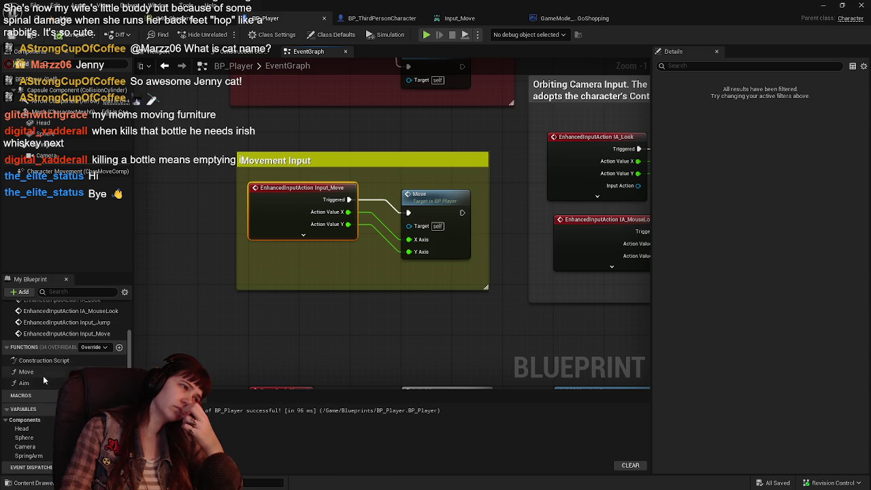
Step: Open BP_Player's Move function and pan across its Left/Right and Forward/Backward movement nodes
{"action": "double_click", "coordinate": [43, 373]}
{"action": "scroll", "coordinate": [208, 261], "scroll_direction": "up", "scroll_amount": 2}
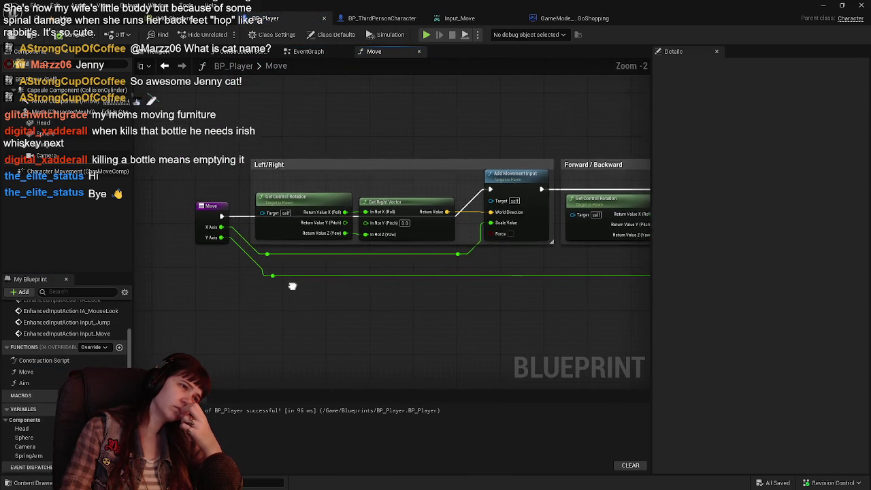
{"action": "left_click_drag", "start_coordinate": [444, 299], "coordinate": [182, 299]}
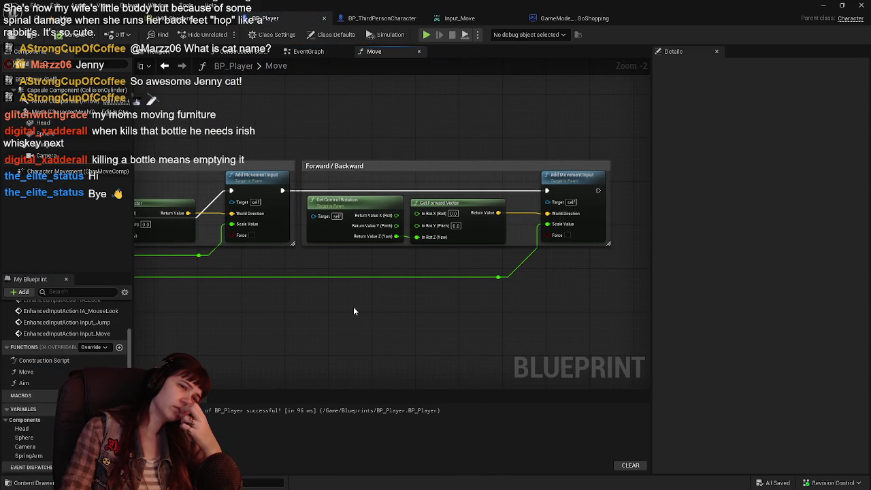
{"action": "mouse_move", "coordinate": [307, 305]}
{"action": "left_mouse_down"}
{"action": "mouse_move", "coordinate": [414, 292]}
{"action": "mouse_move", "coordinate": [381, 286]}
{"action": "left_mouse_up"}
{"action": "scroll", "coordinate": [413, 293], "scroll_direction": "down", "scroll_amount": 1}
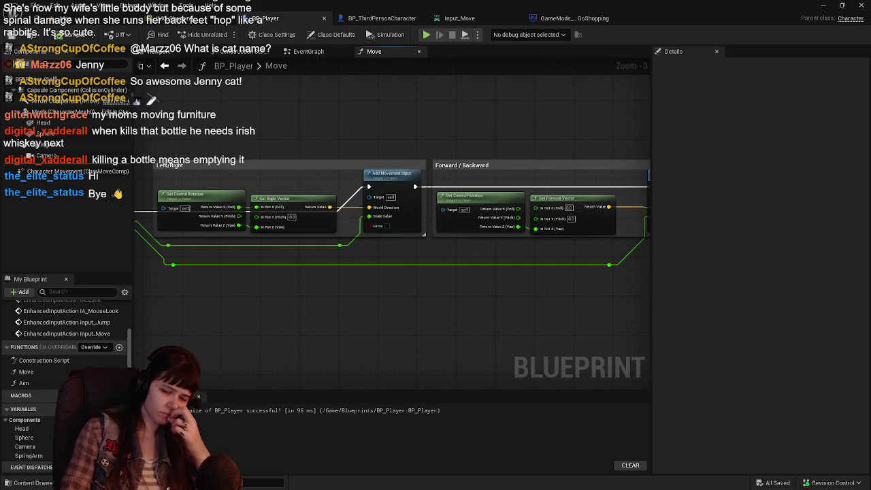
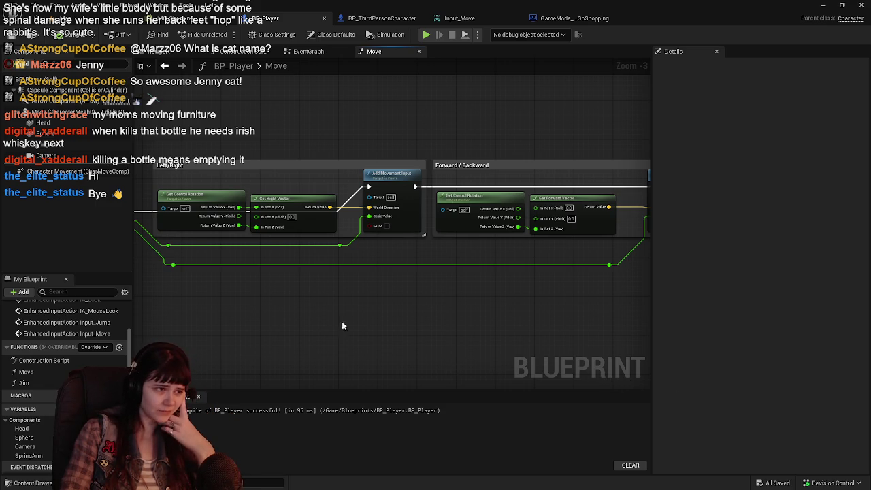
Step: Pan the Move function graph, then return to BP_Player's EventGraph
{"action": "mouse_move", "coordinate": [301, 298]}
{"action": "left_mouse_down"}
{"action": "mouse_move", "coordinate": [313, 310]}
{"action": "mouse_move", "coordinate": [470, 331]}
{"action": "left_mouse_up"}
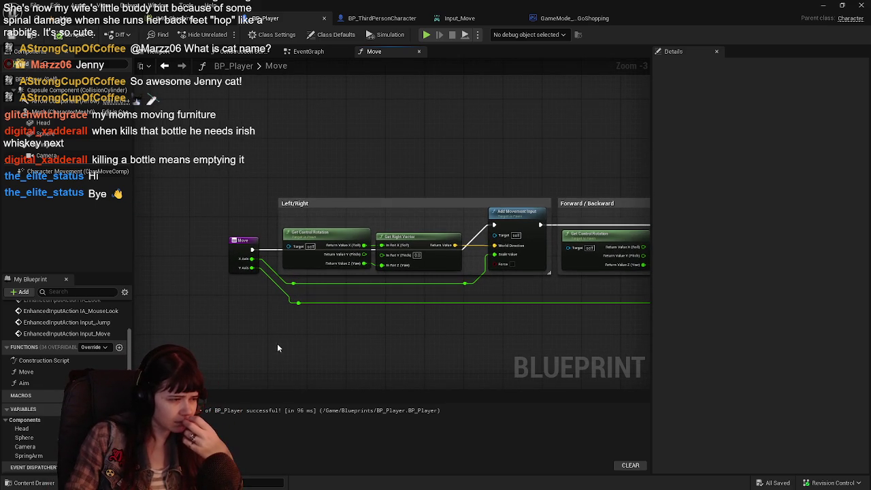
{"action": "scroll", "coordinate": [49, 381], "scroll_direction": "up", "scroll_amount": 3}
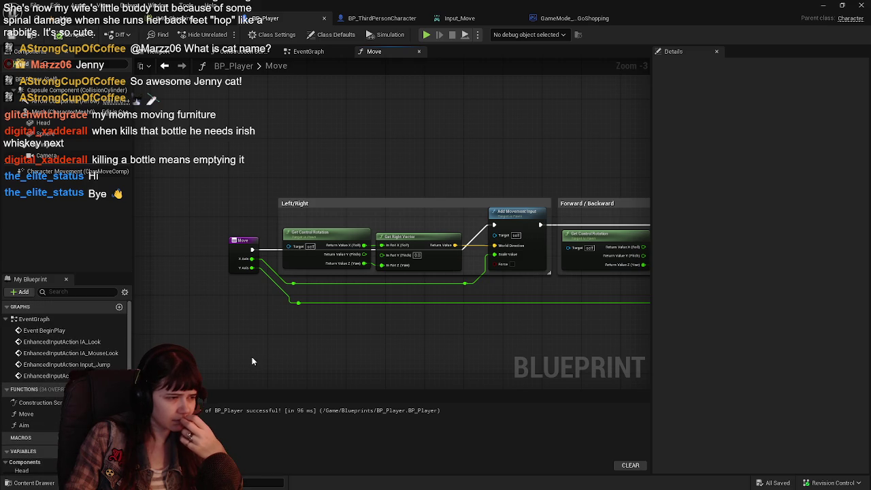
{"action": "scroll", "coordinate": [272, 238], "scroll_direction": "down", "scroll_amount": 1}
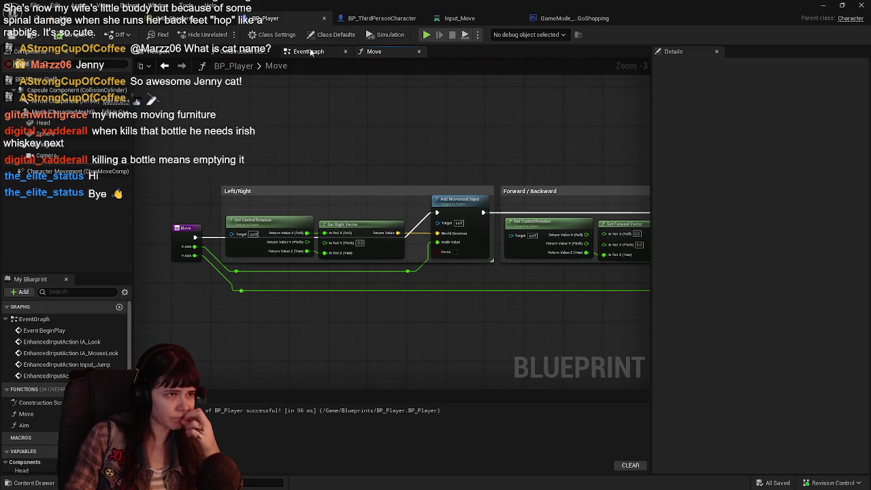
{"action": "left_click", "coordinate": [308, 51]}
Step: Color the Movement Input comment red with RGB (1, 0, 0)
{"action": "left_click", "coordinate": [319, 170]}
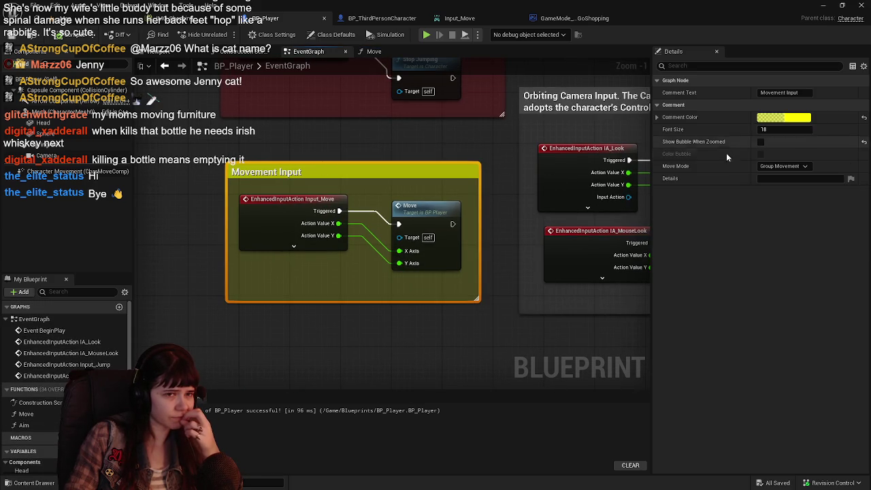
{"action": "left_click", "coordinate": [789, 118]}
{"action": "left_click", "coordinate": [678, 243]}
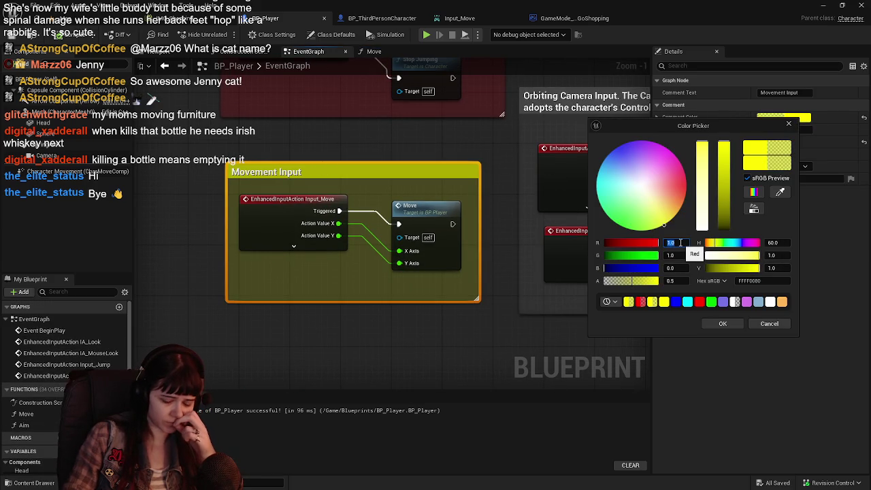
{"action": "key", "text": "Tab"}
{"action": "type", "text": "0"}
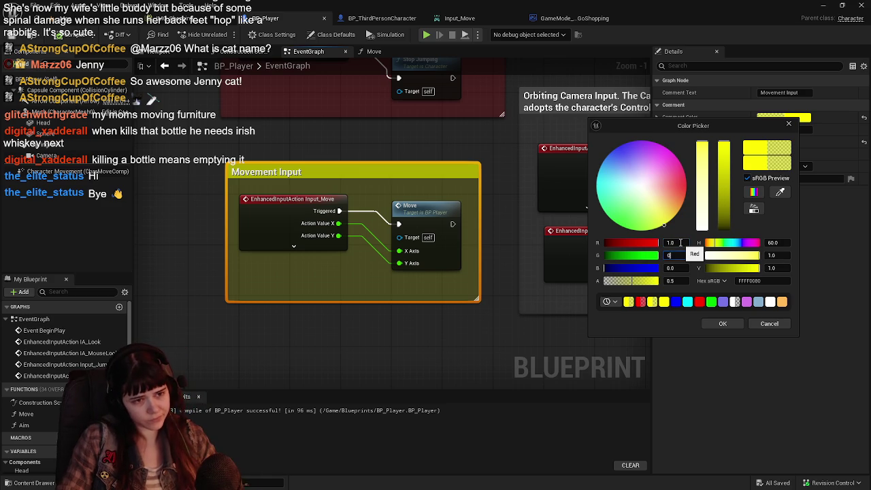
{"action": "key", "text": "Return"}
{"action": "left_click", "coordinate": [730, 329]}
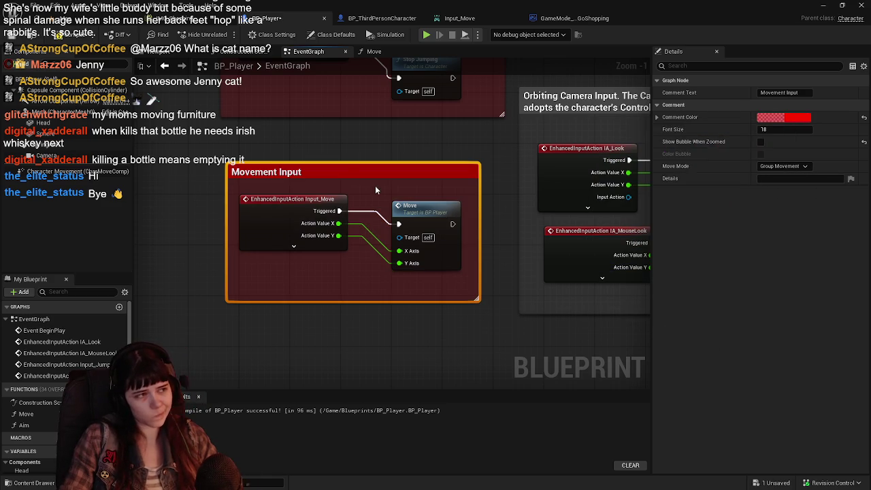
Step: Color the Orbiting Camera Input comment yellow with RGB (1, 1, 0.15)
{"action": "scroll", "coordinate": [504, 166], "scroll_direction": "down", "scroll_amount": 1}
{"action": "mouse_move", "coordinate": [503, 166]}
{"action": "left_mouse_down"}
{"action": "mouse_move", "coordinate": [282, 218]}
{"action": "mouse_move", "coordinate": [319, 191]}
{"action": "mouse_move", "coordinate": [351, 144]}
{"action": "mouse_move", "coordinate": [447, 232]}
{"action": "mouse_move", "coordinate": [376, 147]}
{"action": "left_mouse_up"}
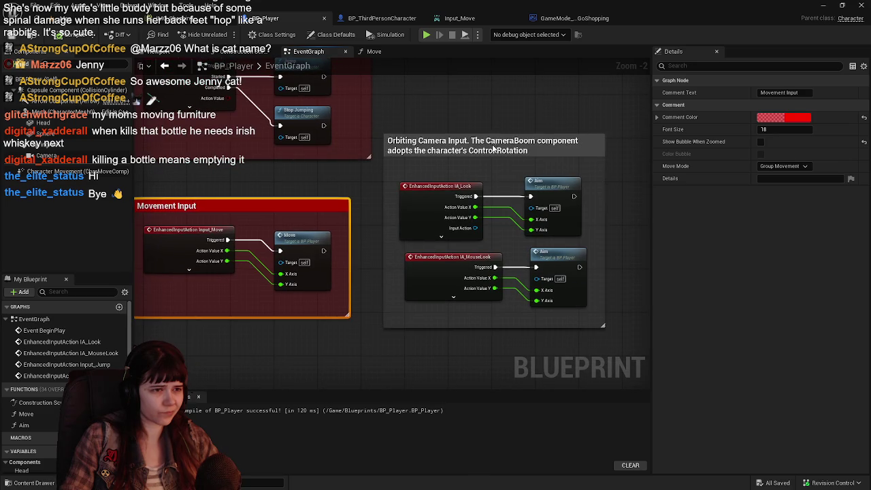
{"action": "left_click", "coordinate": [493, 148]}
{"action": "left_click", "coordinate": [783, 126]}
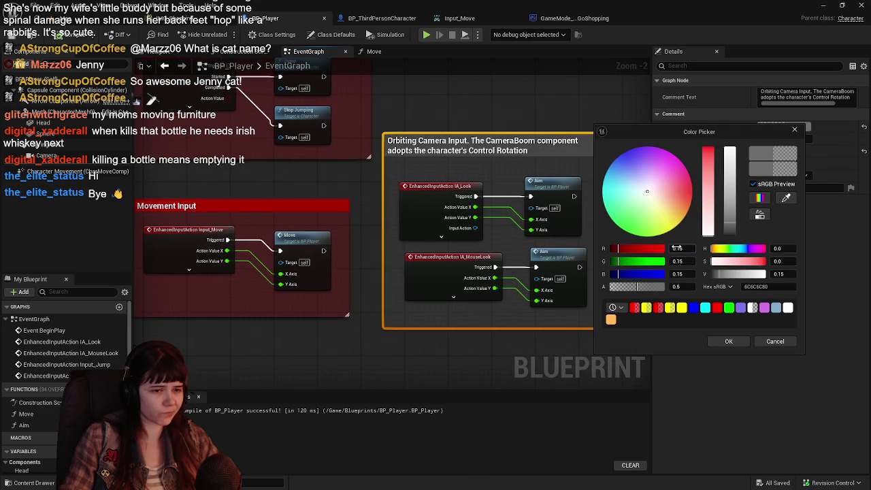
{"action": "type", "text": "1"}
{"action": "key", "text": "Tab"}
{"action": "type", "text": "1"}
{"action": "key", "text": "Return"}
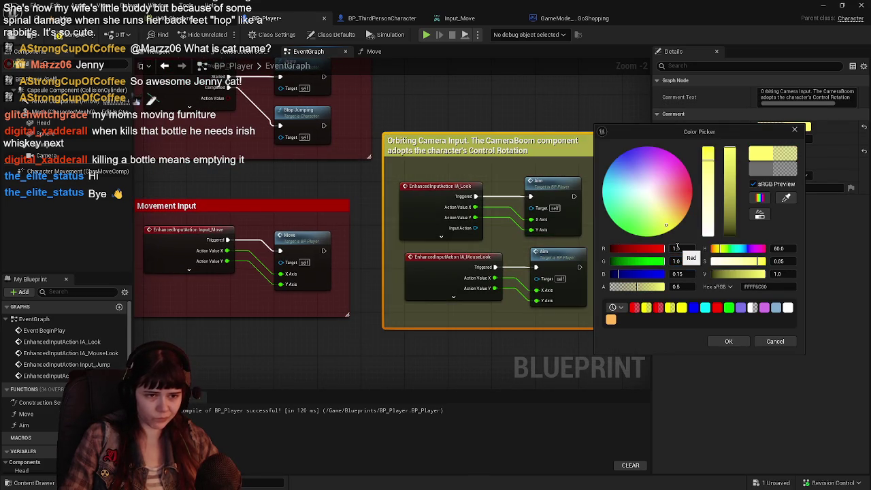
{"action": "left_click", "coordinate": [725, 342]}
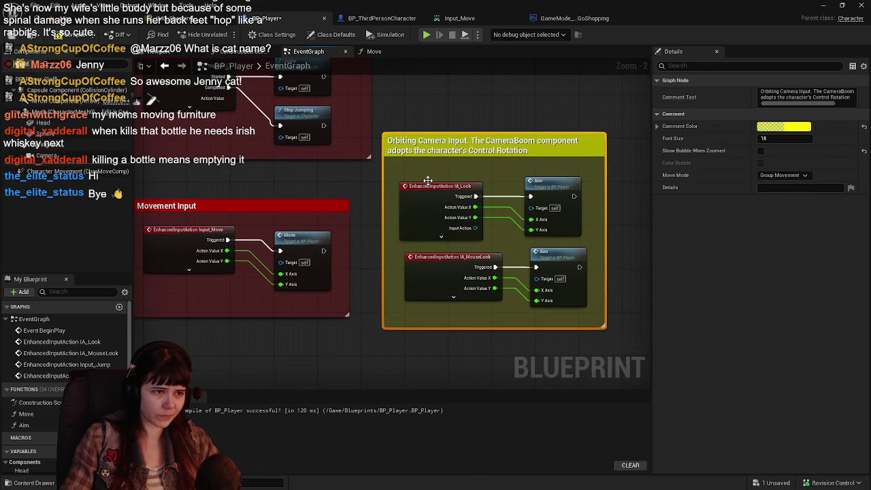
{"action": "left_click", "coordinate": [27, 482]}
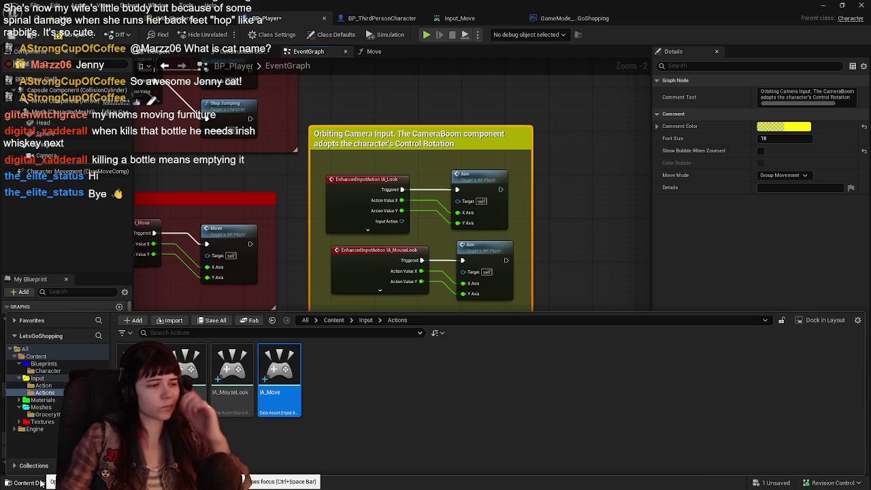
Step: Open IA_Look for reference and browse to the Content/Input/Action folder
{"action": "double_click", "coordinate": [184, 370]}
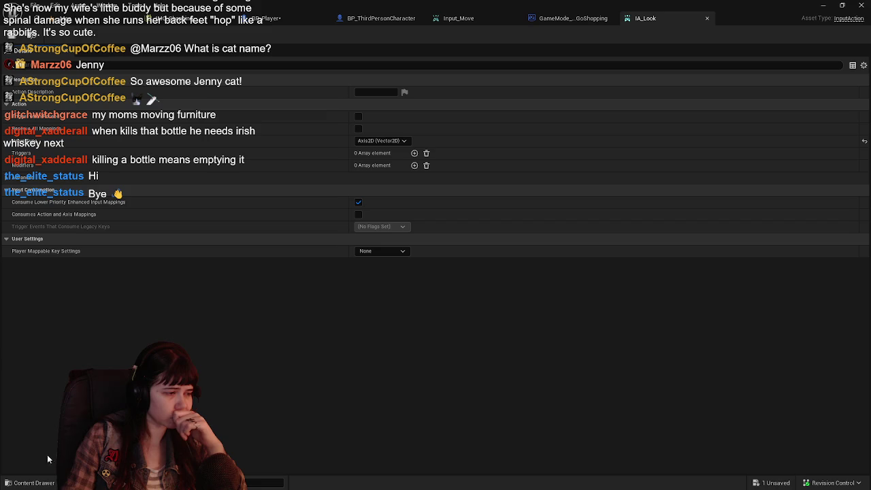
{"action": "left_click", "coordinate": [40, 485]}
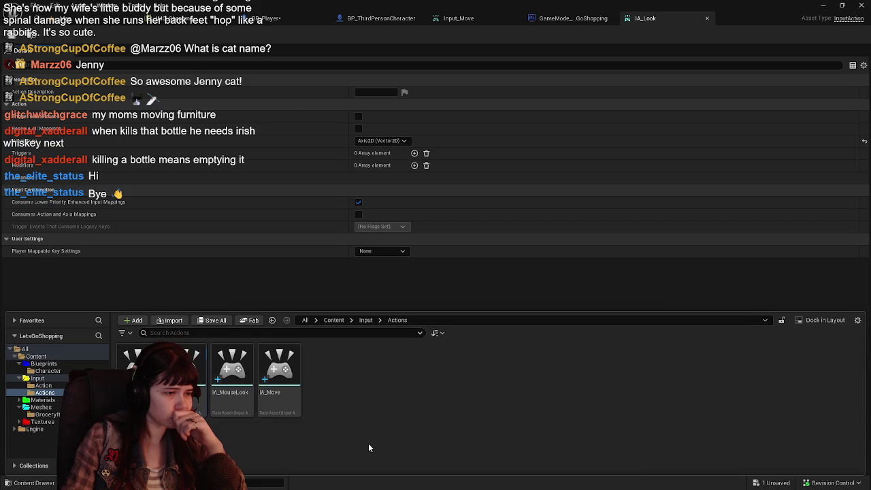
{"action": "left_click", "coordinate": [366, 320]}
{"action": "double_click", "coordinate": [139, 371]}
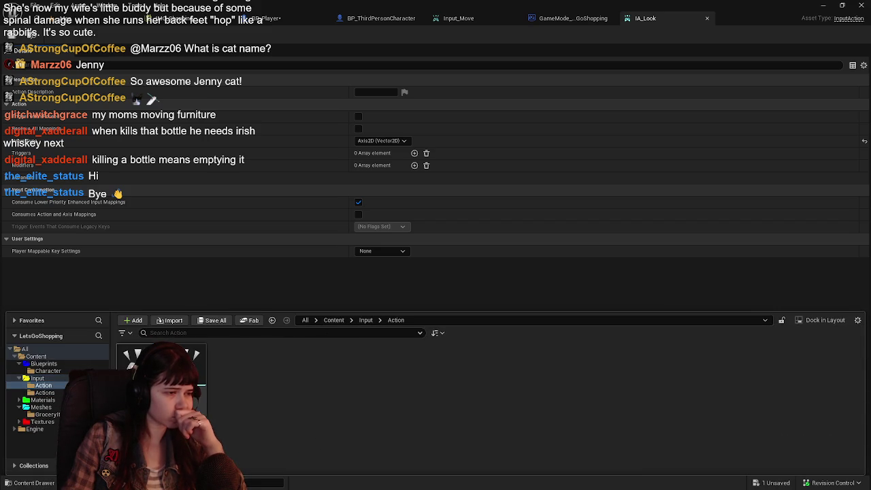
Step: Create a new Input Action named Input_Look there and open it
{"action": "right_click", "coordinate": [250, 379]}
{"action": "mouse_move", "coordinate": [297, 382]}
{"action": "left_click", "coordinate": [394, 412]}
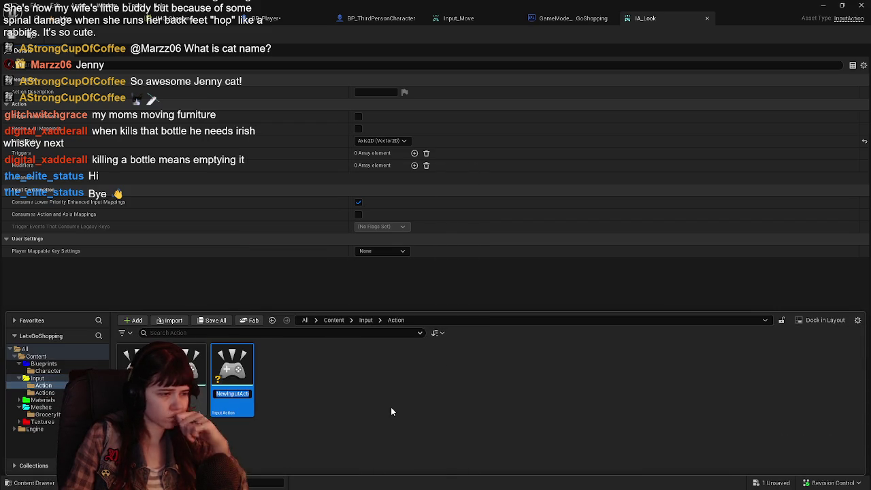
{"action": "type", "text": "Input_L"}
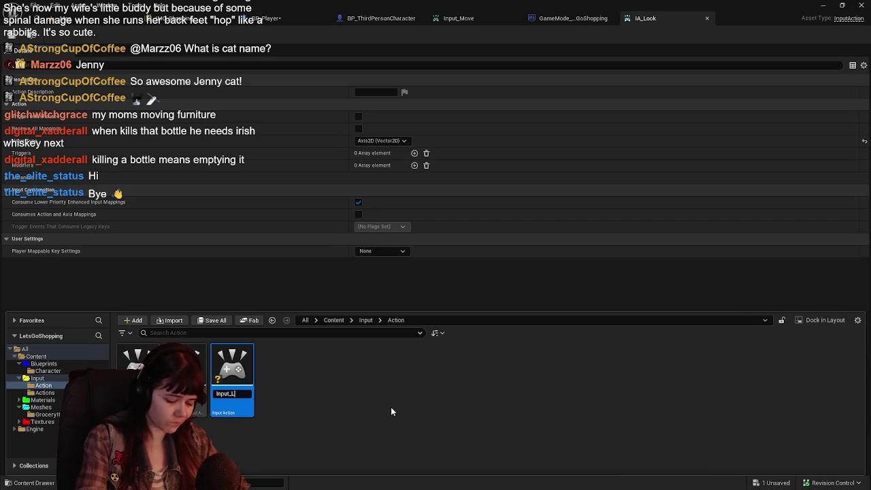
{"action": "type", "text": "k"}
{"action": "key", "text": "Return"}
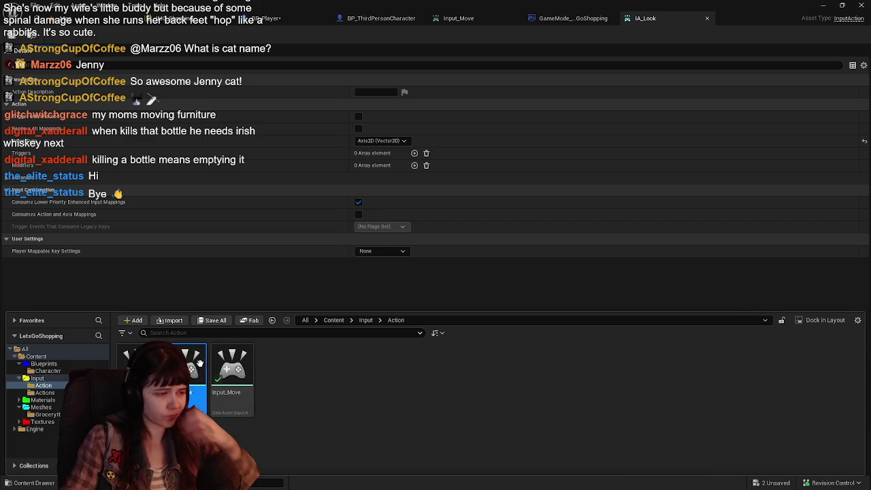
{"action": "double_click", "coordinate": [189, 366]}
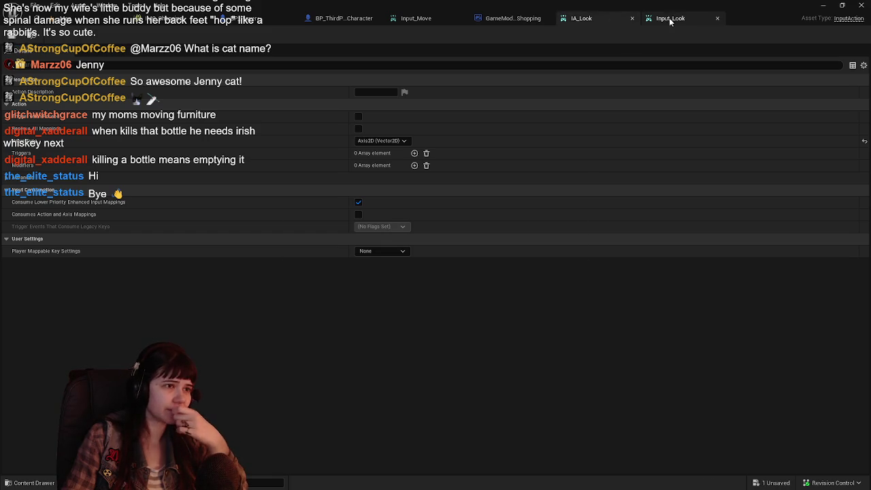
Step: Set Input_Look's Value Type to Axis2D (Vector2D) and save it
{"action": "key", "text": "ctrl+s"}
{"action": "left_click", "coordinate": [398, 140]}
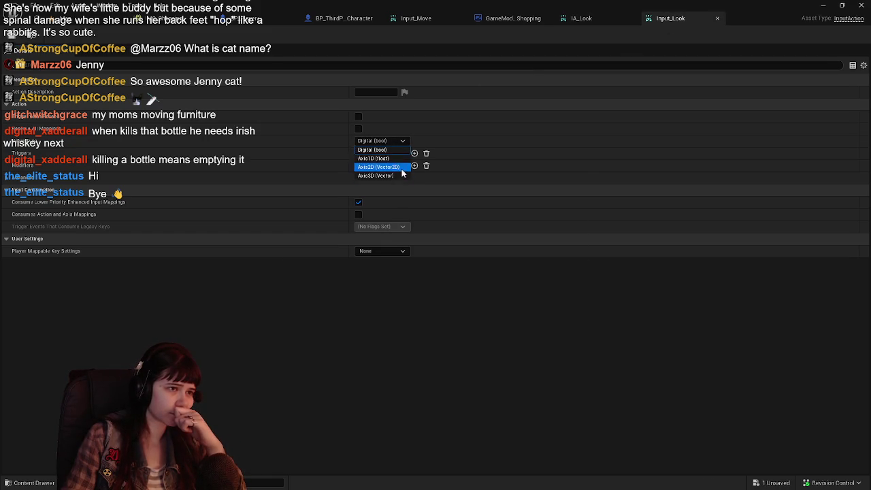
{"action": "left_click", "coordinate": [400, 167]}
{"action": "left_click", "coordinate": [11, 38]}
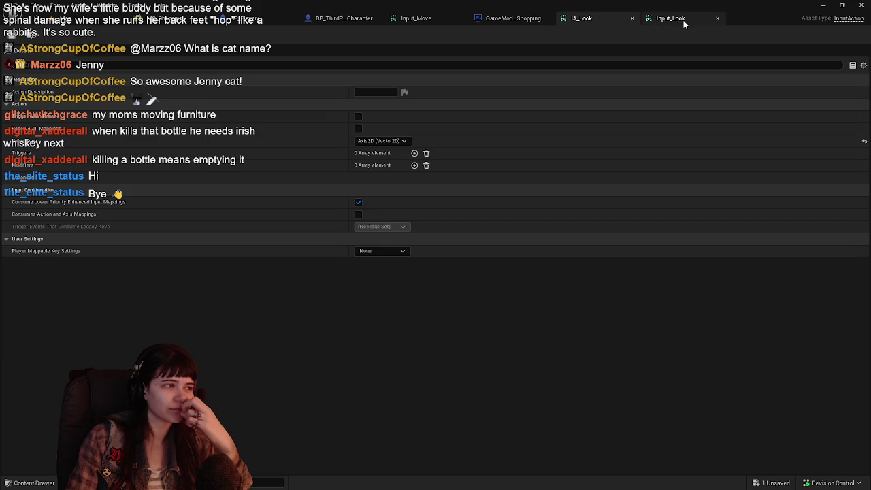
Step: Close the IA_Look editor and switch to the BP_ThirdPersonCharacter blueprint
{"action": "left_click", "coordinate": [635, 18]}
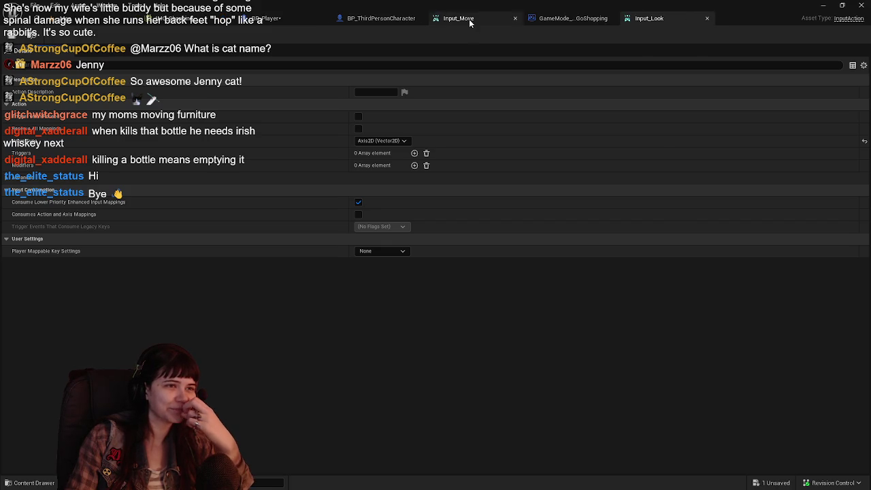
{"action": "left_click", "coordinate": [565, 18]}
{"action": "left_click", "coordinate": [373, 18]}
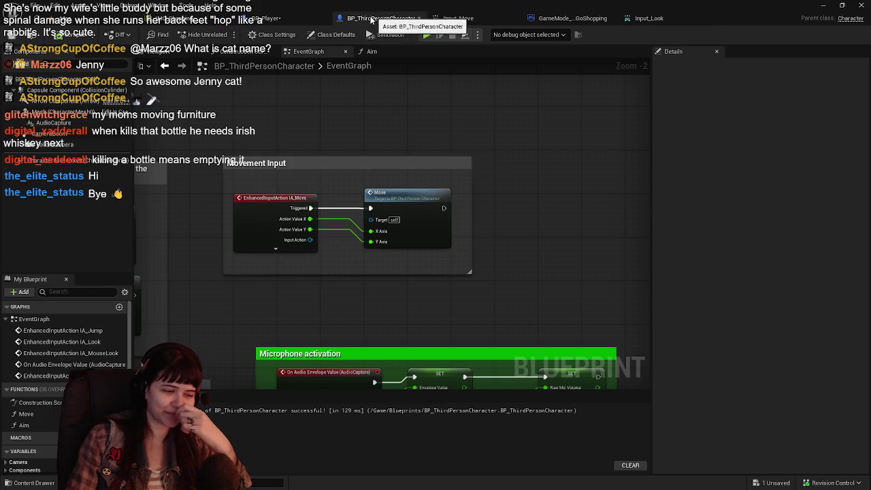
Step: In BP_Player, add an Input_Look event node beside the camera input logic
{"action": "left_click", "coordinate": [310, 20]}
{"action": "left_click_drag", "start_coordinate": [457, 221], "coordinate": [459, 236]}
{"action": "mouse_move", "coordinate": [429, 308]}
{"action": "left_mouse_down"}
{"action": "mouse_move", "coordinate": [392, 251]}
{"action": "mouse_move", "coordinate": [408, 240]}
{"action": "mouse_move", "coordinate": [413, 268]}
{"action": "left_mouse_up"}
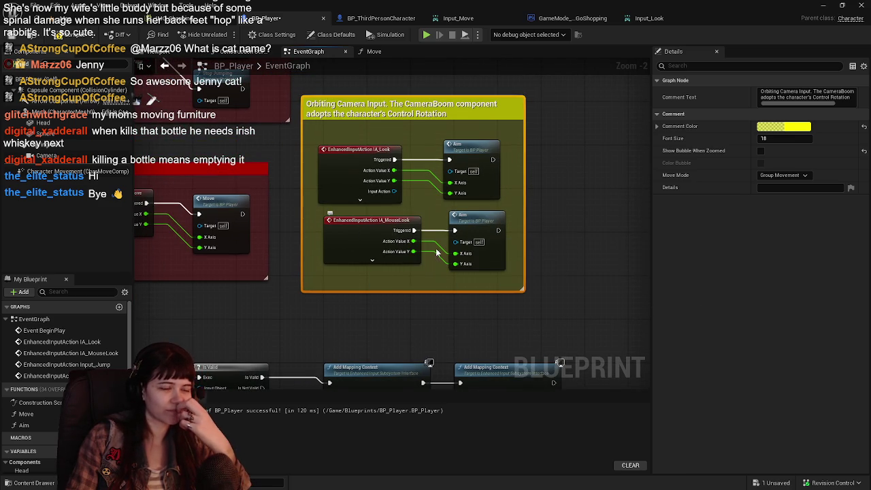
{"action": "left_click_drag", "start_coordinate": [505, 238], "coordinate": [446, 259]}
{"action": "right_click", "coordinate": [475, 256]}
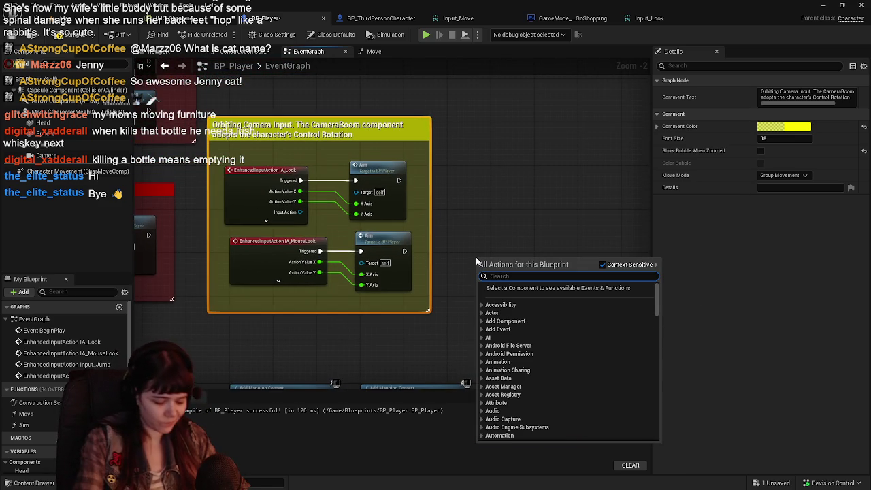
{"action": "type", "text": "input"}
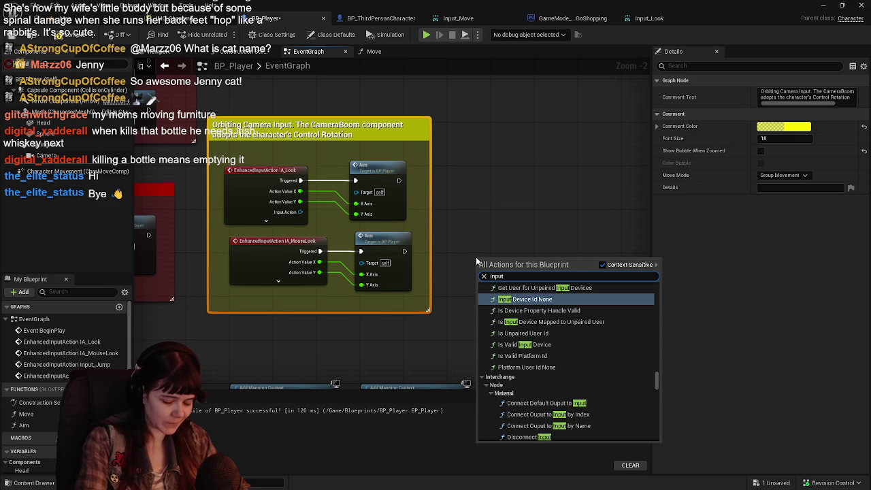
{"action": "type", "text": "_"}
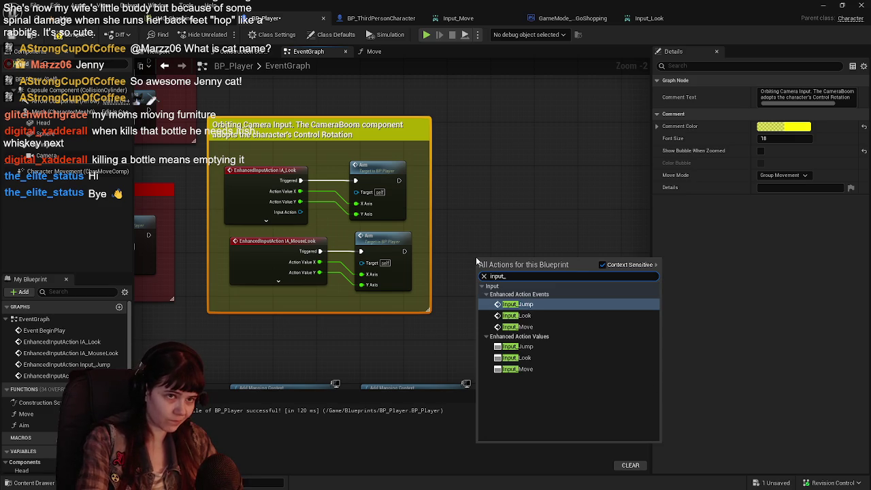
{"action": "type", "text": "look"}
{"action": "key", "text": "Return"}
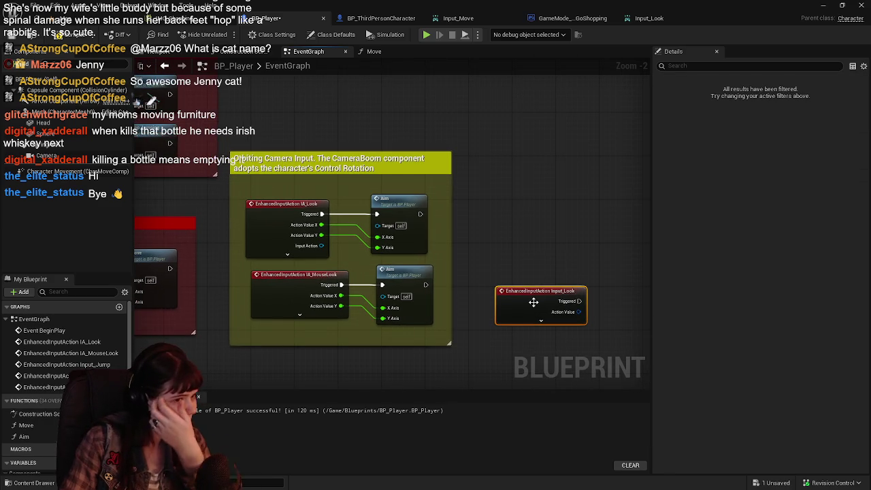
{"action": "mouse_move", "coordinate": [533, 301]}
{"action": "left_mouse_down"}
{"action": "mouse_move", "coordinate": [282, 127]}
{"action": "mouse_move", "coordinate": [302, 154]}
{"action": "mouse_move", "coordinate": [486, 150]}
{"action": "mouse_move", "coordinate": [555, 158]}
{"action": "mouse_move", "coordinate": [461, 125]}
{"action": "mouse_move", "coordinate": [509, 190]}
{"action": "mouse_move", "coordinate": [502, 202]}
{"action": "mouse_move", "coordinate": [379, 154]}
{"action": "mouse_move", "coordinate": [373, 176]}
{"action": "left_mouse_up"}
{"action": "left_click", "coordinate": [526, 174]}
Step: Split Input_Look's Action Value, wire X/Y into Aim's axes, and delete IA_Look
{"action": "mouse_move", "coordinate": [408, 321]}
{"action": "left_mouse_down"}
{"action": "mouse_move", "coordinate": [391, 285]}
{"action": "mouse_move", "coordinate": [404, 111]}
{"action": "left_mouse_up"}
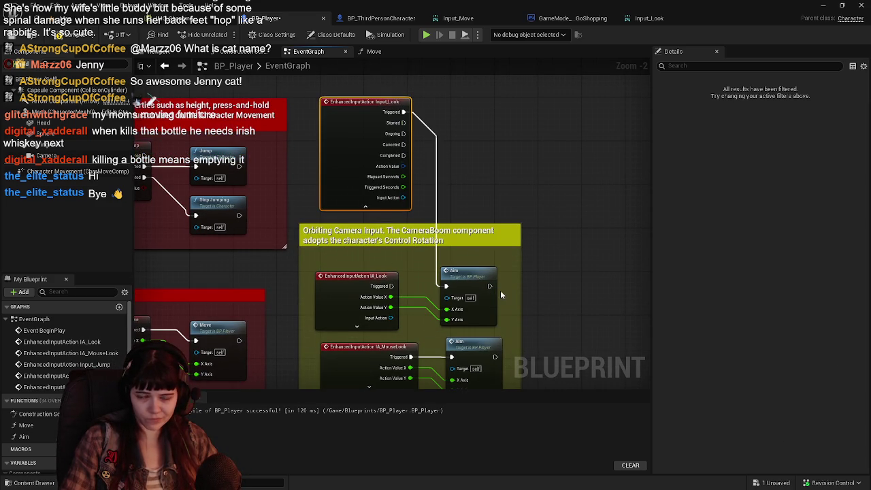
{"action": "left_click_drag", "start_coordinate": [478, 217], "coordinate": [458, 208]}
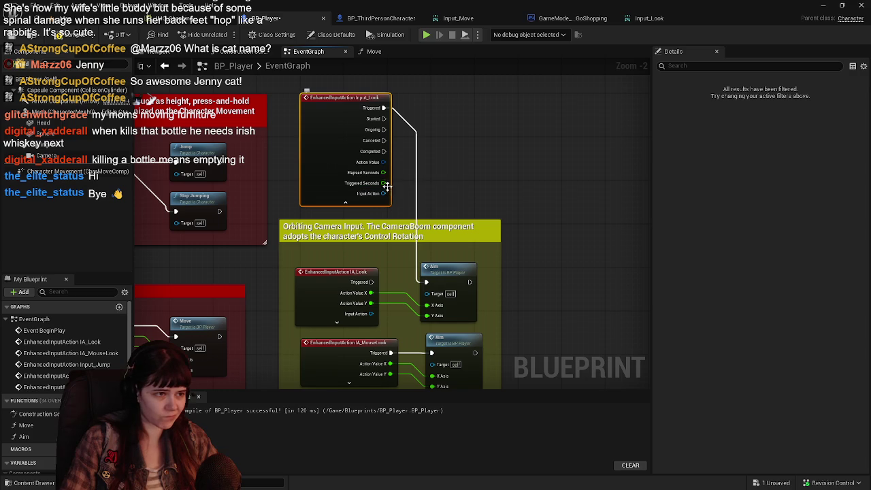
{"action": "right_click", "coordinate": [382, 164]}
{"action": "left_click", "coordinate": [416, 191]}
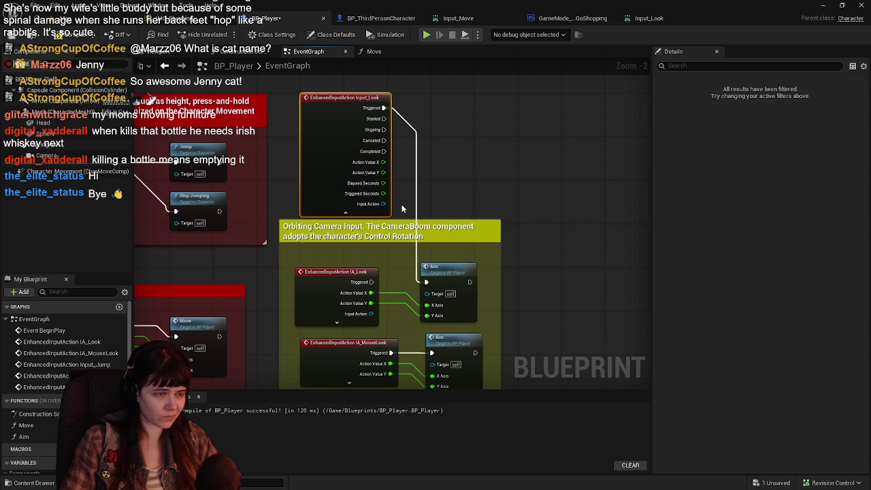
{"action": "mouse_move", "coordinate": [362, 295]}
{"action": "left_mouse_down"}
{"action": "mouse_move", "coordinate": [399, 196]}
{"action": "mouse_move", "coordinate": [383, 162]}
{"action": "left_mouse_up"}
{"action": "mouse_move", "coordinate": [369, 304]}
{"action": "left_mouse_down"}
{"action": "mouse_move", "coordinate": [388, 195]}
{"action": "mouse_move", "coordinate": [383, 172]}
{"action": "left_mouse_up"}
{"action": "left_click", "coordinate": [323, 288]}
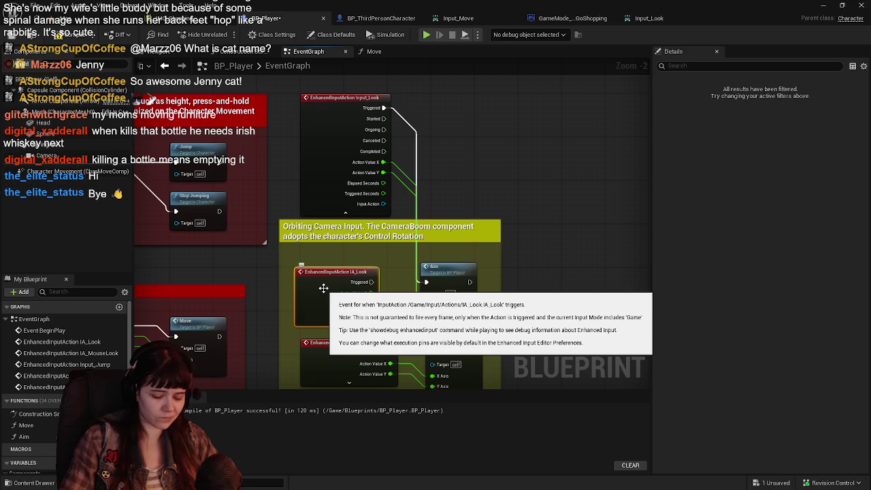
{"action": "key", "text": "Delete"}
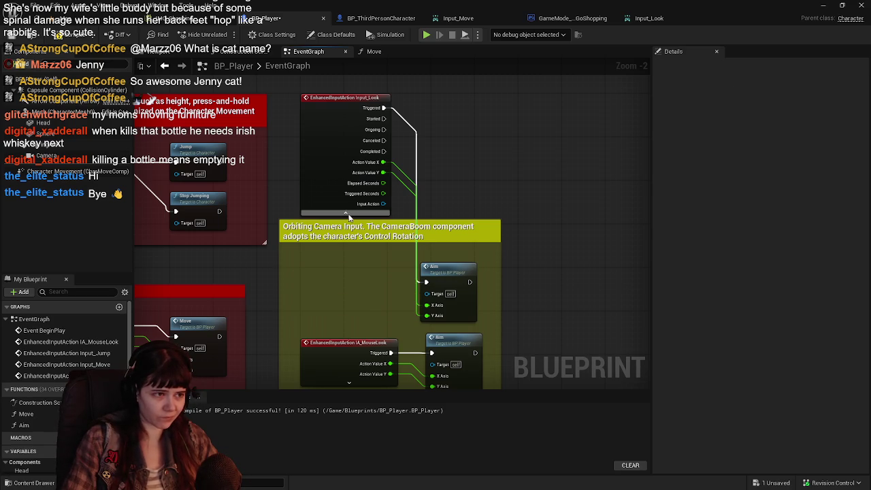
Step: Move Input_Look into the camera comment, compile, detach IA_MouseLook's Triggered wire, and save
{"action": "left_click_drag", "start_coordinate": [334, 108], "coordinate": [334, 277]}
{"action": "mouse_move", "coordinate": [374, 165]}
{"action": "left_mouse_down"}
{"action": "mouse_move", "coordinate": [349, 116]}
{"action": "mouse_move", "coordinate": [400, 166]}
{"action": "left_mouse_up"}
{"action": "left_click", "coordinate": [60, 38]}
{"action": "left_click_drag", "start_coordinate": [484, 243], "coordinate": [461, 215]}
{"action": "left_click_drag", "start_coordinate": [529, 224], "coordinate": [504, 199]}
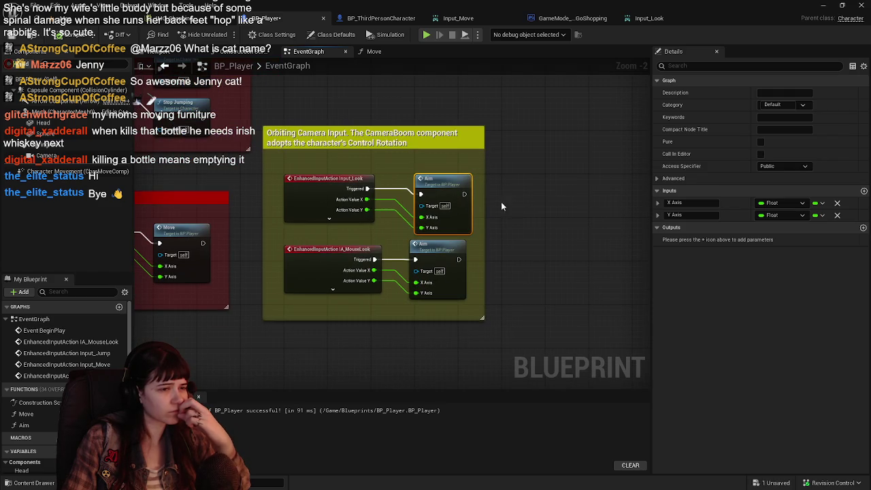
{"action": "left_click_drag", "start_coordinate": [357, 248], "coordinate": [311, 243]}
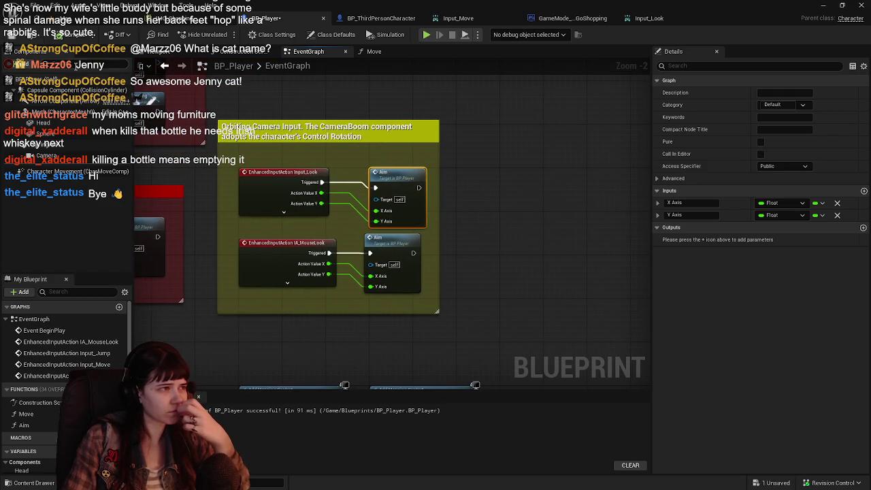
{"action": "left_click", "coordinate": [334, 253], "text": "alt"}
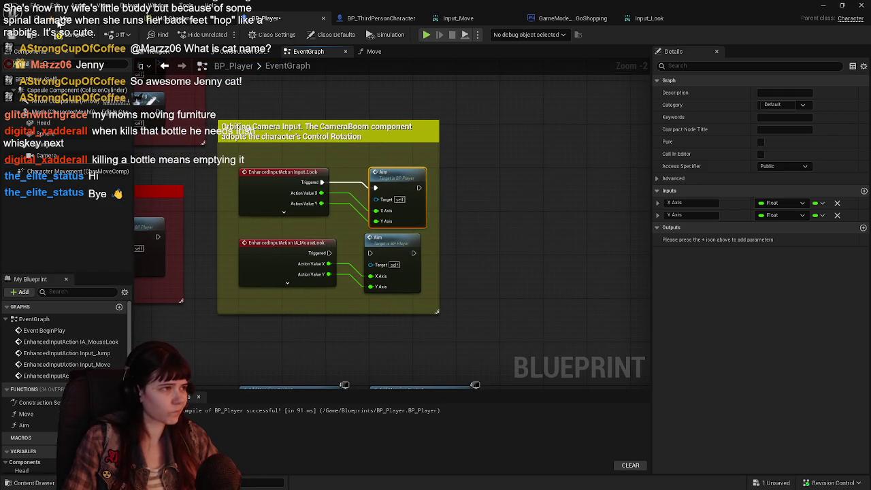
{"action": "left_click", "coordinate": [64, 34]}
Step: Play-test LetsGoShopping, check Input_Move, GameMode and Input_Look, then go back to BP_Player
{"action": "left_click", "coordinate": [89, 18]}
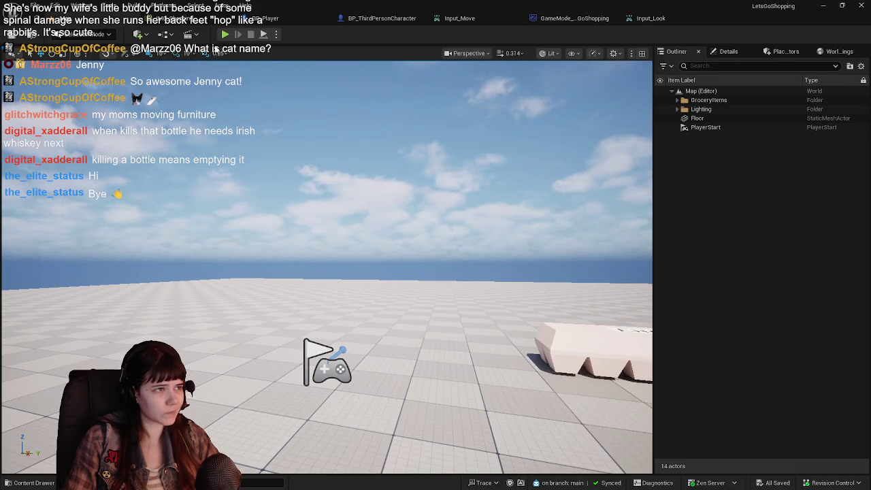
{"action": "left_click", "coordinate": [224, 34]}
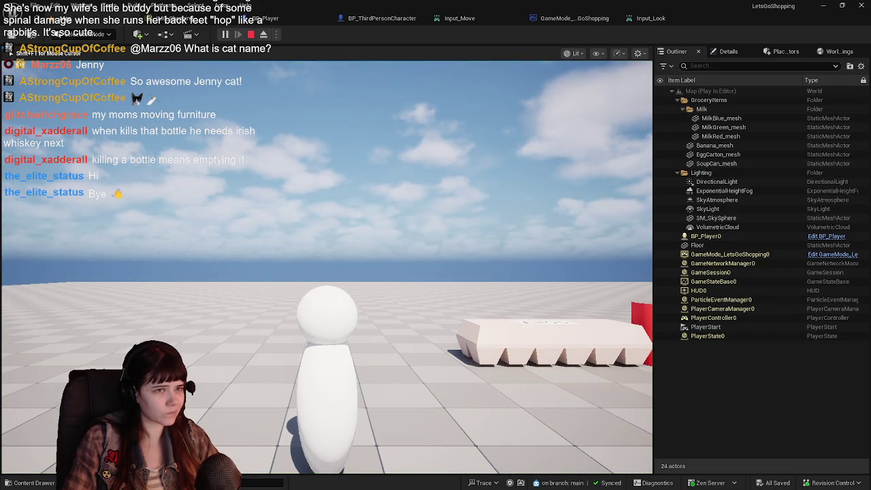
{"action": "key", "text": "Escape"}
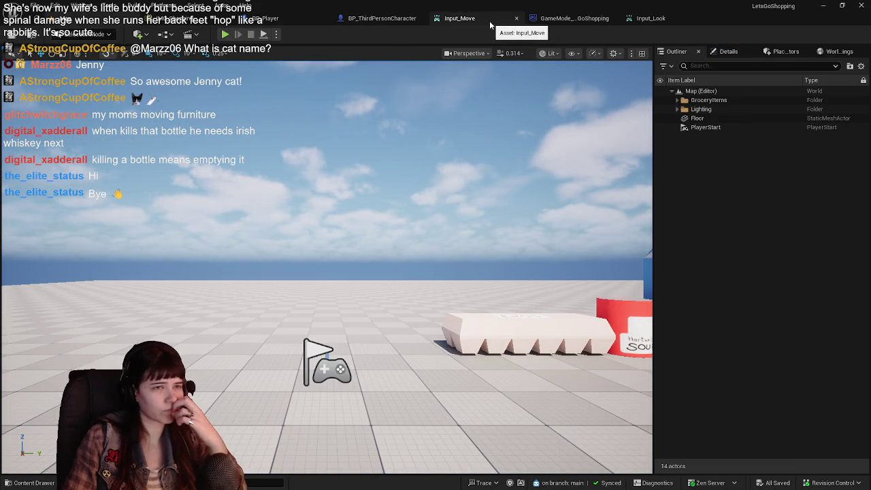
{"action": "left_click", "coordinate": [489, 20]}
{"action": "left_click", "coordinate": [571, 20]}
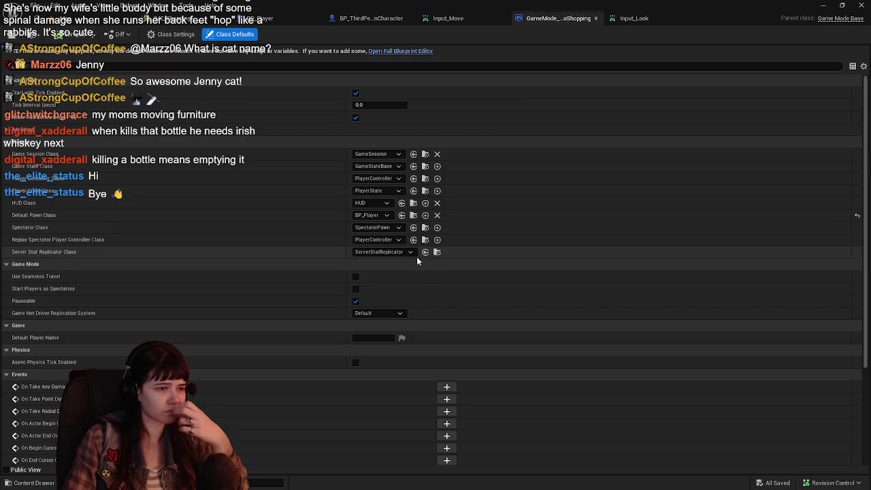
{"action": "left_click", "coordinate": [650, 20]}
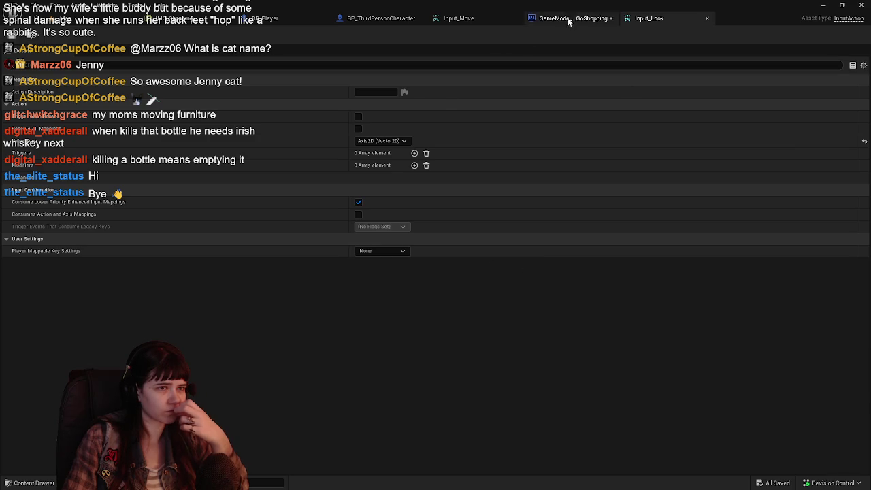
{"action": "left_click", "coordinate": [287, 21]}
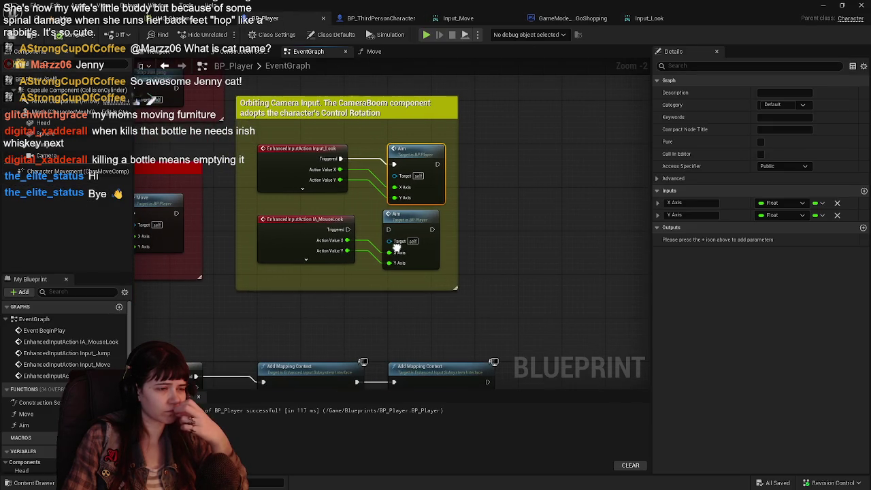
Step: Delete the lower Aim node and the IA_MouseLook event node
{"action": "left_click", "coordinate": [406, 227]}
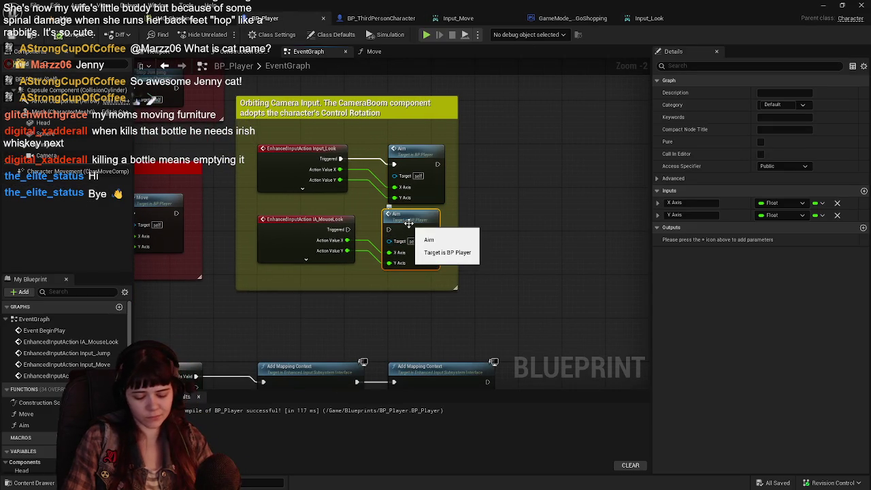
{"action": "key", "text": "Delete"}
{"action": "left_click", "coordinate": [333, 227]}
{"action": "key", "text": "Delete"}
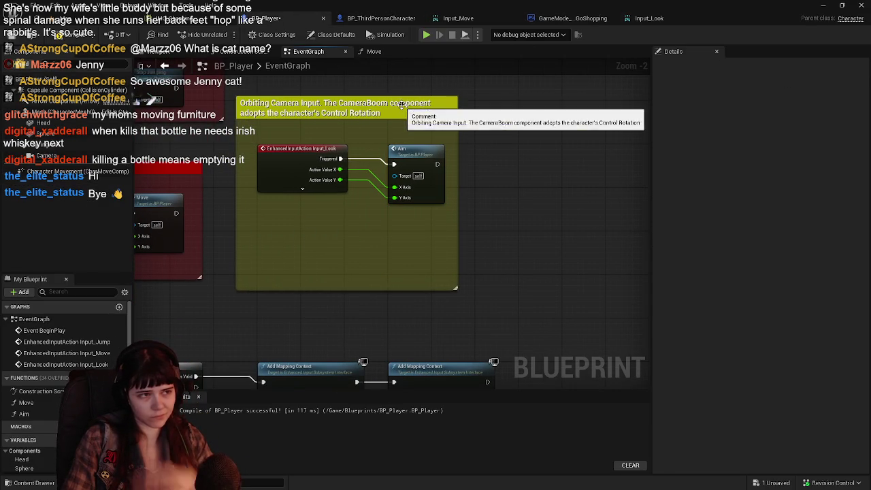
Step: Recolor the Orbiting Camera Input comment red (G 0), shrink it to fit, and recompile
{"action": "left_click", "coordinate": [398, 107]}
{"action": "left_click", "coordinate": [782, 126]}
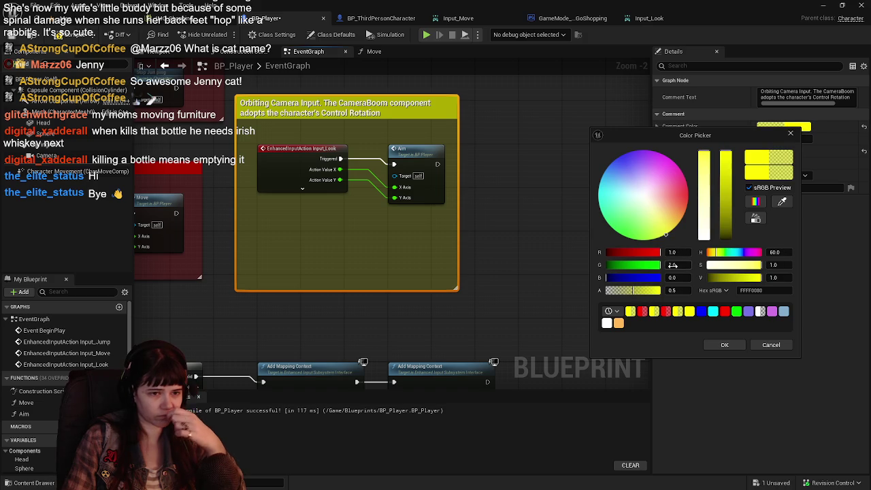
{"action": "type", "text": "0"}
{"action": "key", "text": "Return"}
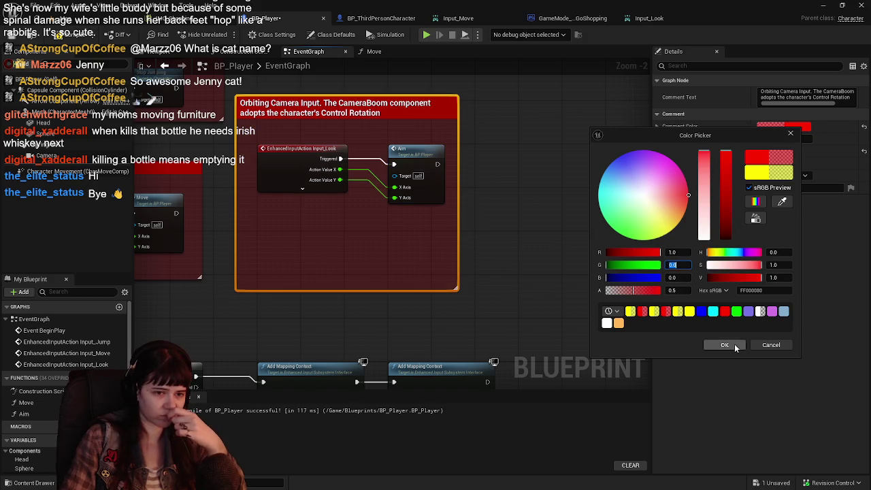
{"action": "left_click", "coordinate": [725, 344]}
{"action": "left_click_drag", "start_coordinate": [386, 289], "coordinate": [389, 217]}
{"action": "scroll", "coordinate": [457, 349], "scroll_direction": "down", "scroll_amount": 1}
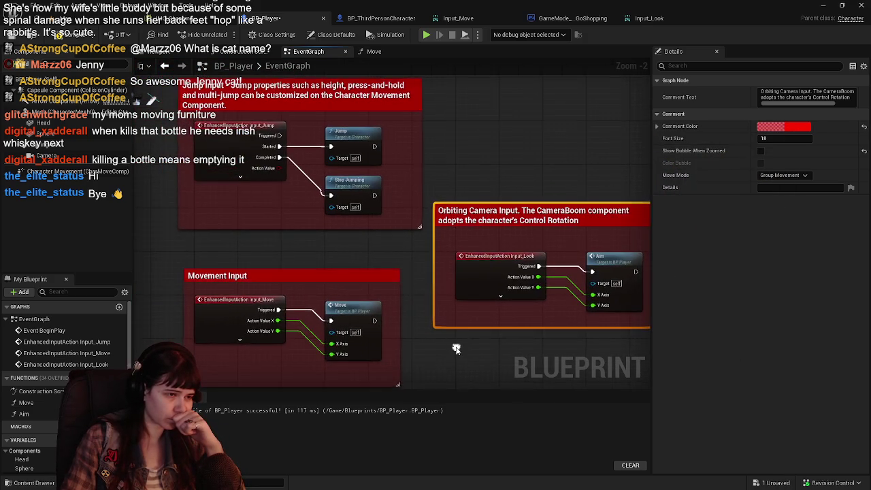
{"action": "left_click", "coordinate": [457, 350]}
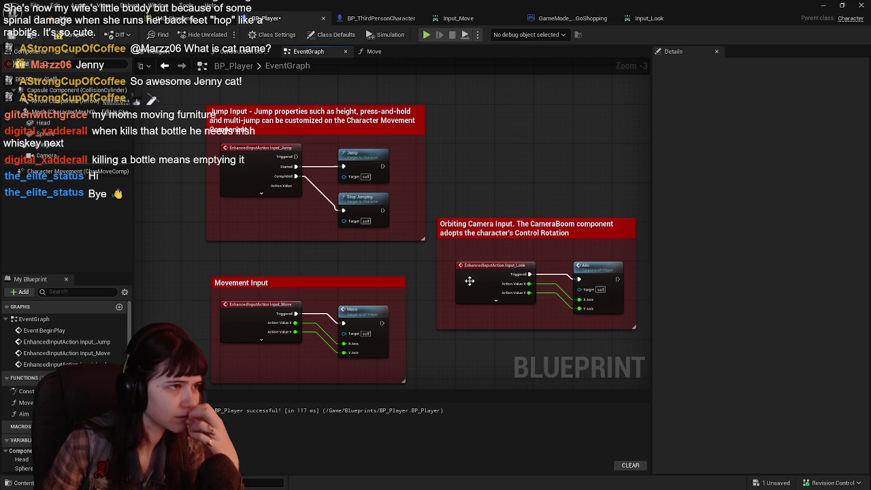
{"action": "left_click", "coordinate": [64, 38]}
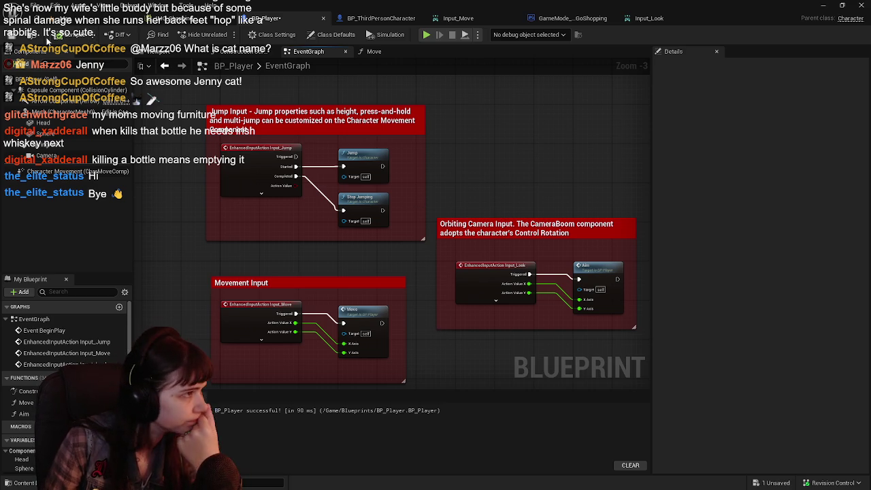
Step: Save BP_Player and assign MuppetRig as the Mesh component's skeletal mesh
{"action": "left_click", "coordinate": [14, 37]}
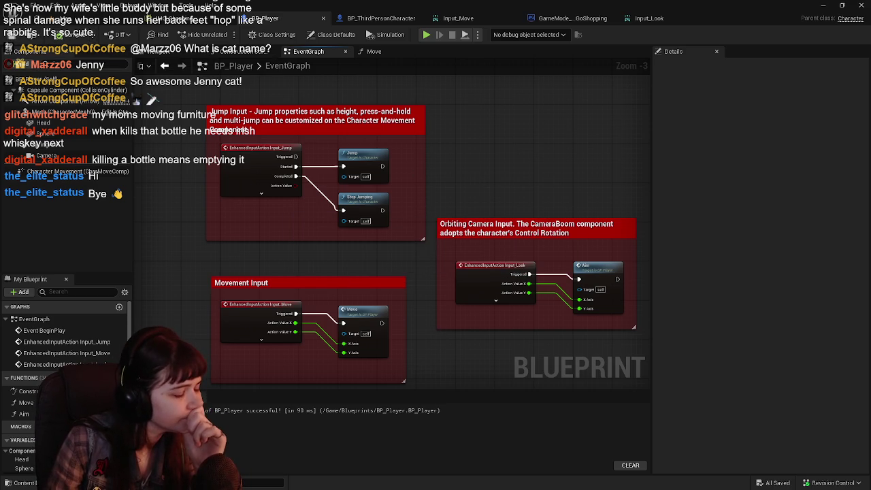
{"action": "left_click", "coordinate": [21, 482]}
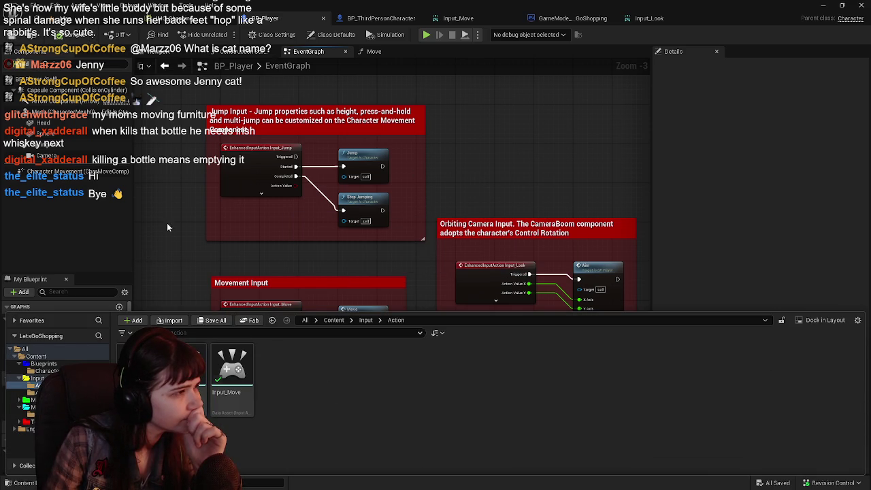
{"action": "left_click", "coordinate": [80, 114]}
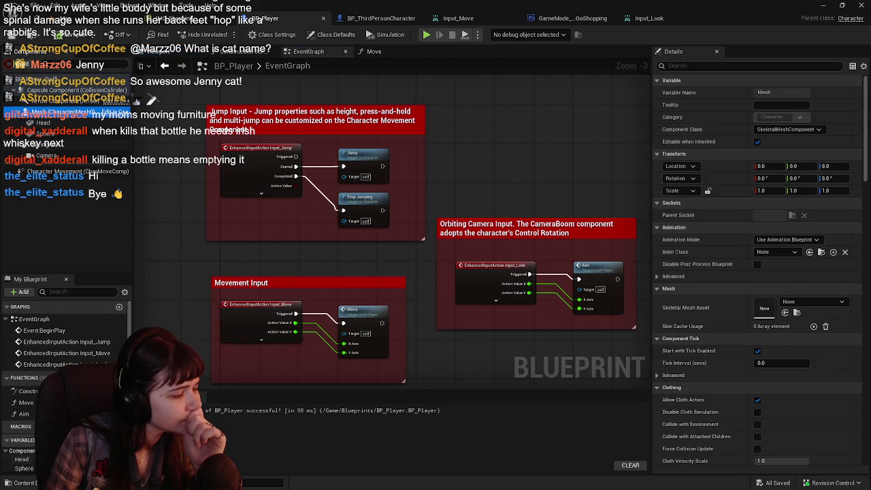
{"action": "key", "text": "ctrl+space"}
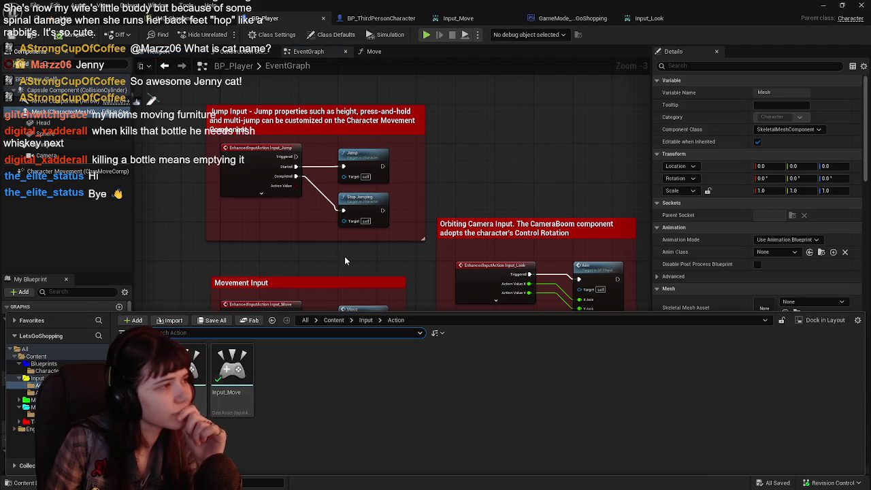
{"action": "left_click", "coordinate": [333, 320]}
{"action": "left_click", "coordinate": [48, 371]}
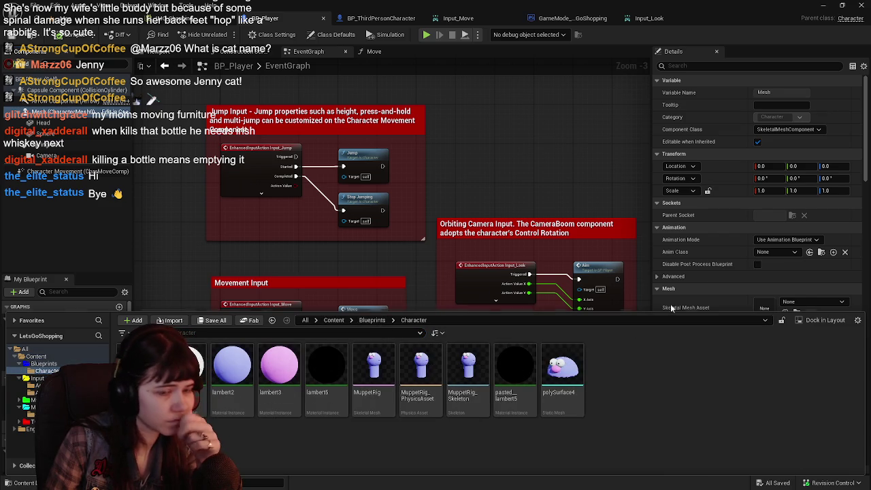
{"action": "scroll", "coordinate": [729, 259], "scroll_direction": "down", "scroll_amount": 3}
{"action": "left_click", "coordinate": [373, 371]}
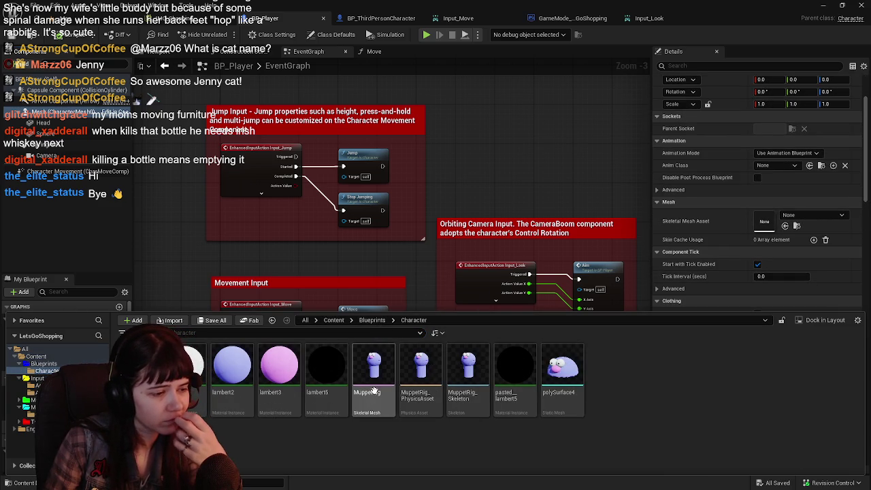
{"action": "left_click_drag", "start_coordinate": [507, 310], "coordinate": [809, 223]}
Step: Set the mesh's Anim Class to ABP_Muppet_C, compile and save, and delete the Head sphere
{"action": "left_click", "coordinate": [776, 165]}
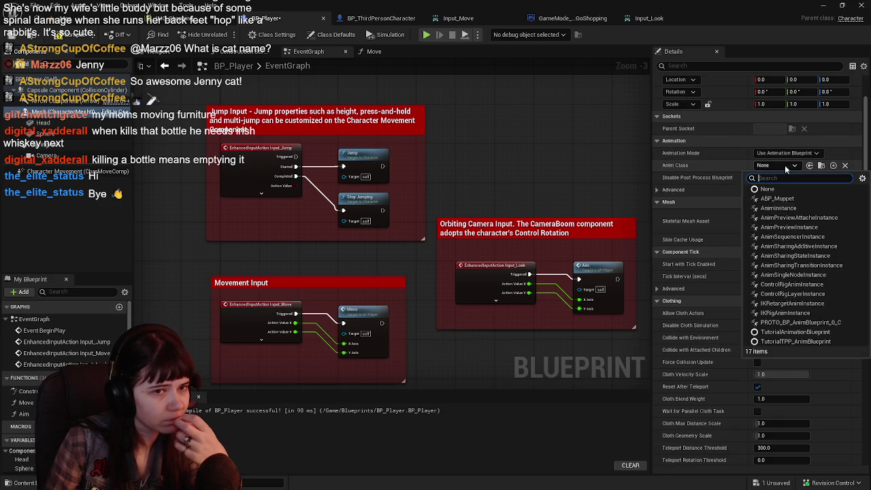
{"action": "left_click", "coordinate": [797, 198]}
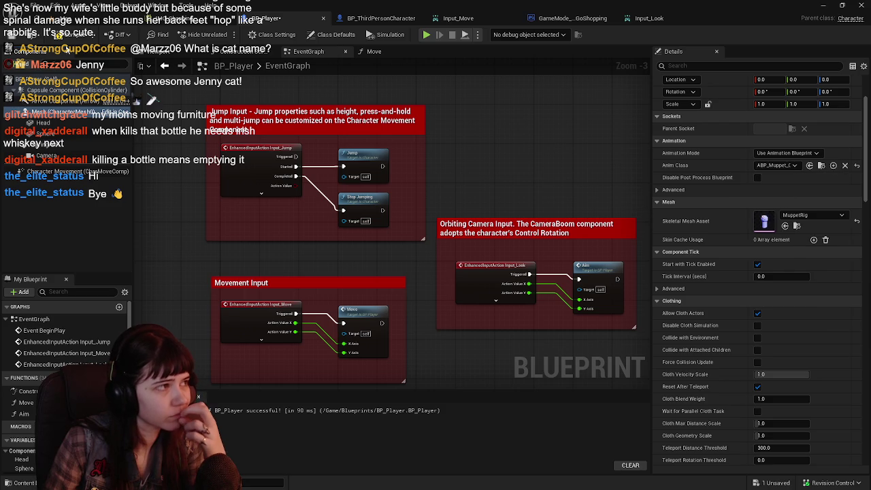
{"action": "left_click", "coordinate": [25, 37]}
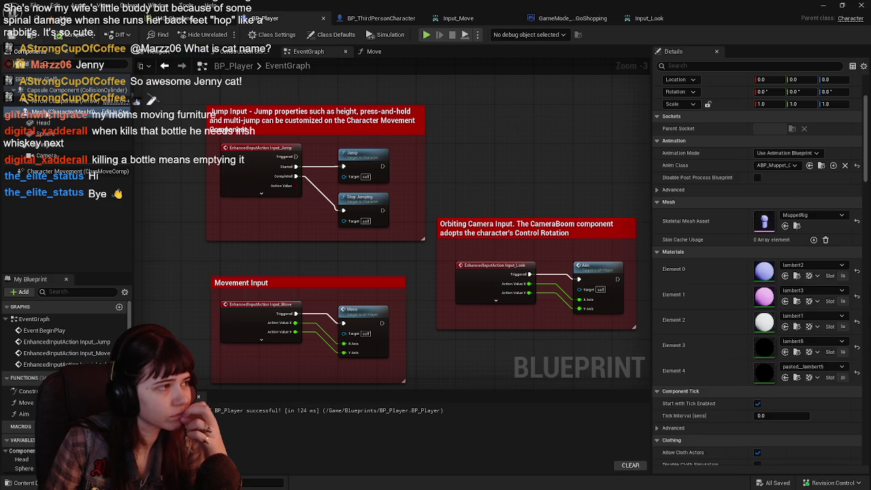
{"action": "left_click", "coordinate": [113, 121]}
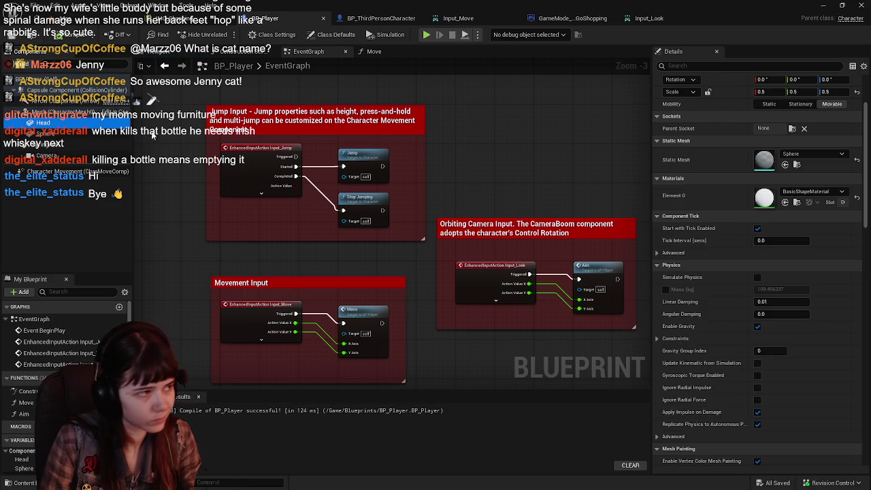
{"action": "key", "text": "Delete"}
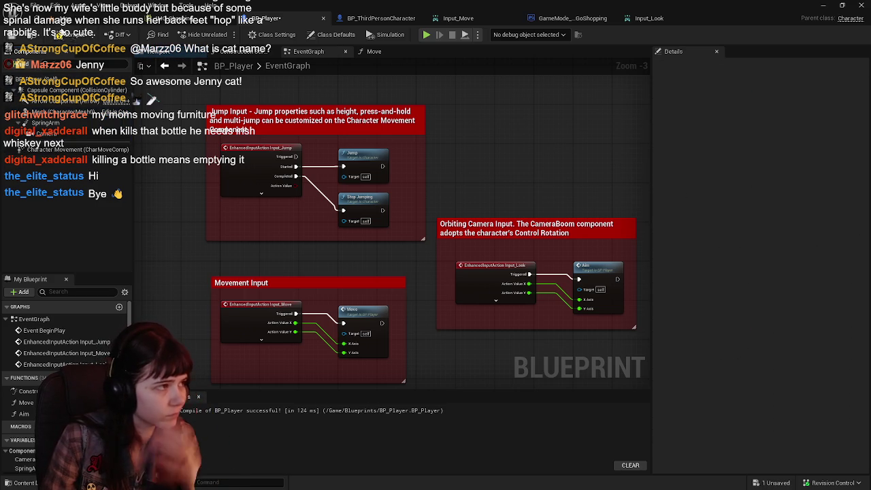
Step: Play-test the level with the Muppet character, then reopen BP_Player
{"action": "left_click", "coordinate": [197, 18]}
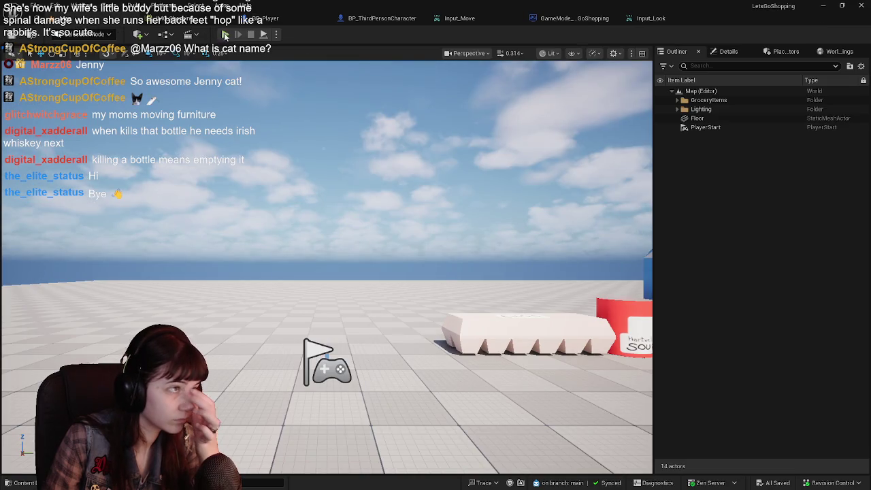
{"action": "left_click", "coordinate": [224, 35]}
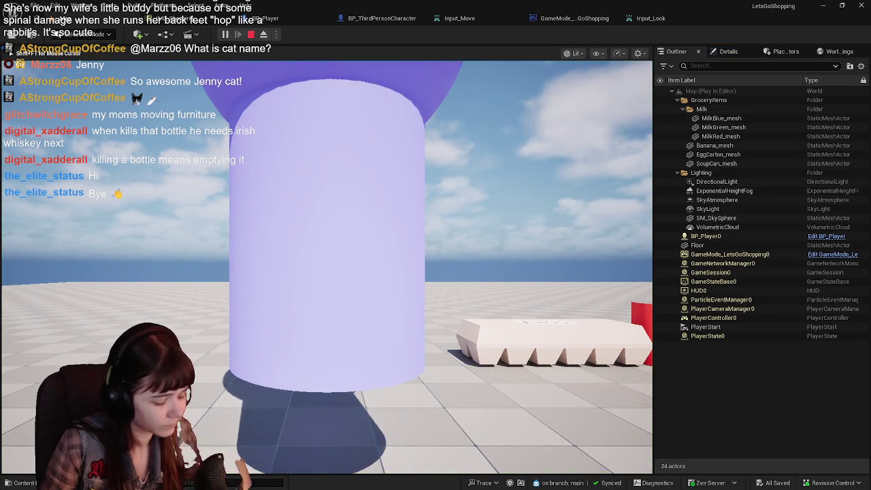
{"action": "key", "text": "Escape"}
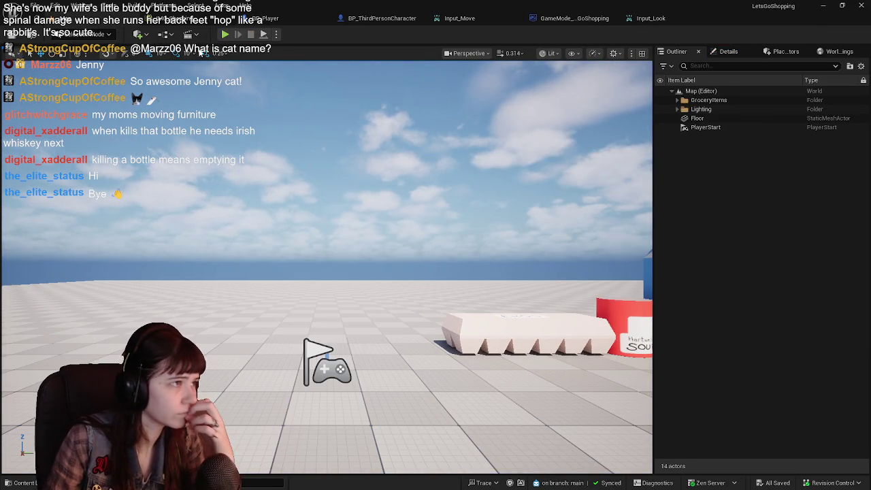
{"action": "left_click", "coordinate": [267, 19]}
Step: In BP_Player's viewport, scale the character mesh to 0.4 on X, Y and Z
{"action": "left_click", "coordinate": [160, 52]}
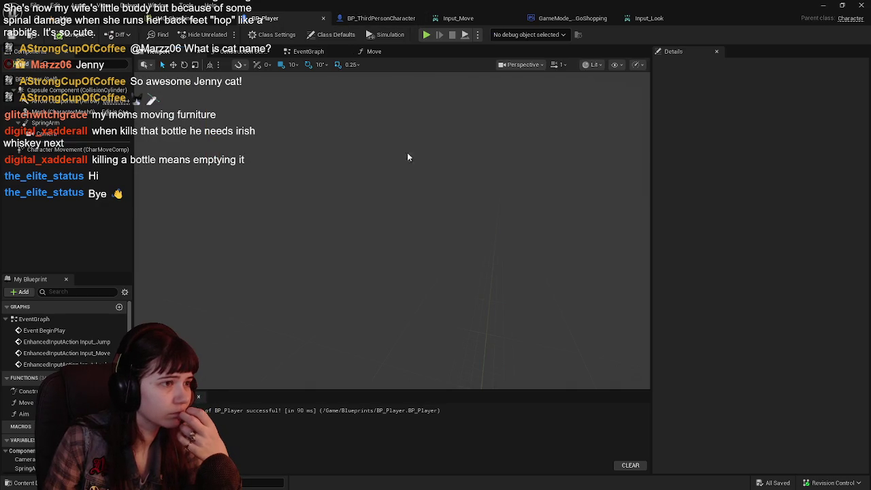
{"action": "left_click", "coordinate": [432, 218]}
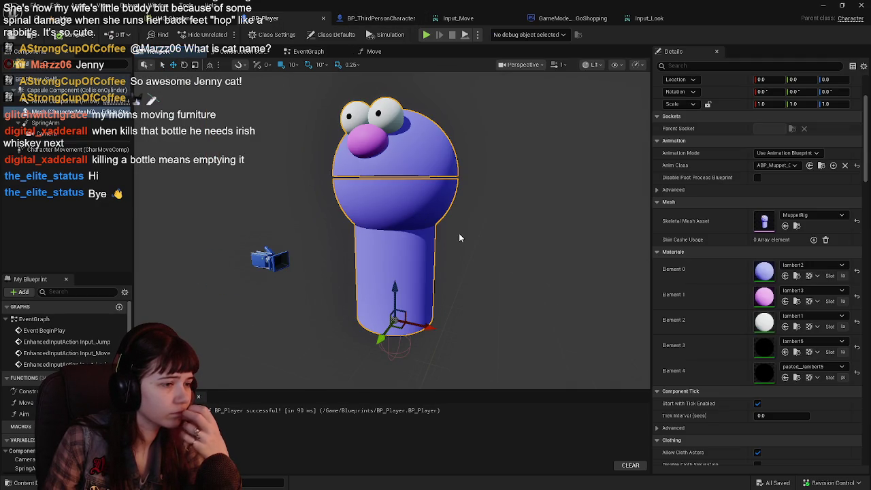
{"action": "left_click_drag", "start_coordinate": [461, 234], "coordinate": [457, 226]}
{"action": "scroll", "coordinate": [755, 207], "scroll_direction": "up", "scroll_amount": 3}
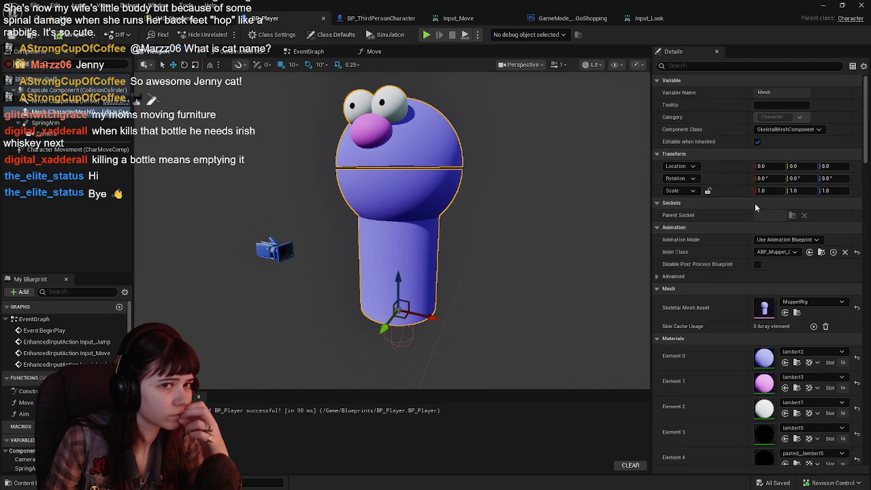
{"action": "left_click", "coordinate": [76, 101]}
{"action": "left_click", "coordinate": [76, 111]}
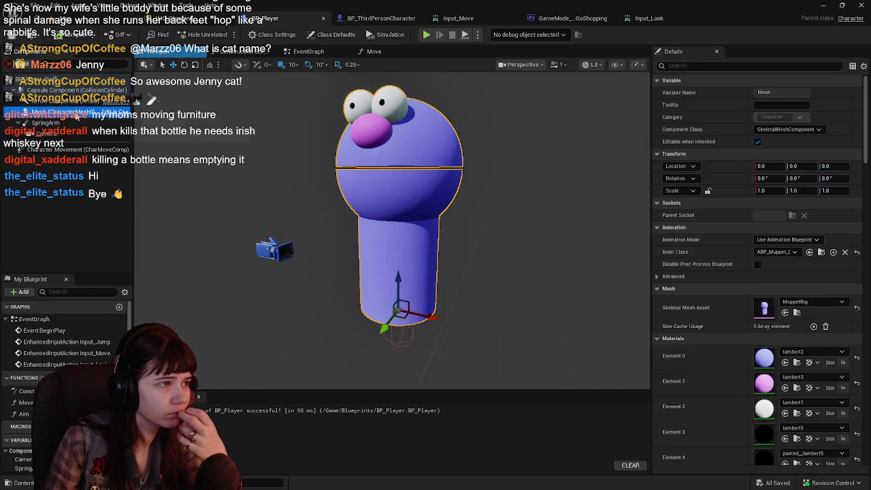
{"action": "left_click", "coordinate": [772, 190]}
{"action": "type", "text": "0.4"}
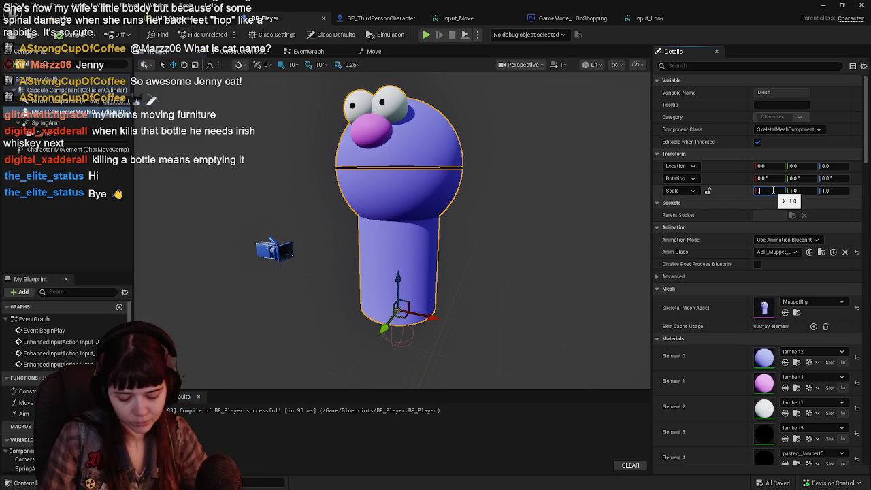
{"action": "key", "text": "Tab"}
{"action": "type", "text": "0.4"}
{"action": "key", "text": "Tab"}
{"action": "type", "text": "0.4"}
{"action": "key", "text": "Return"}
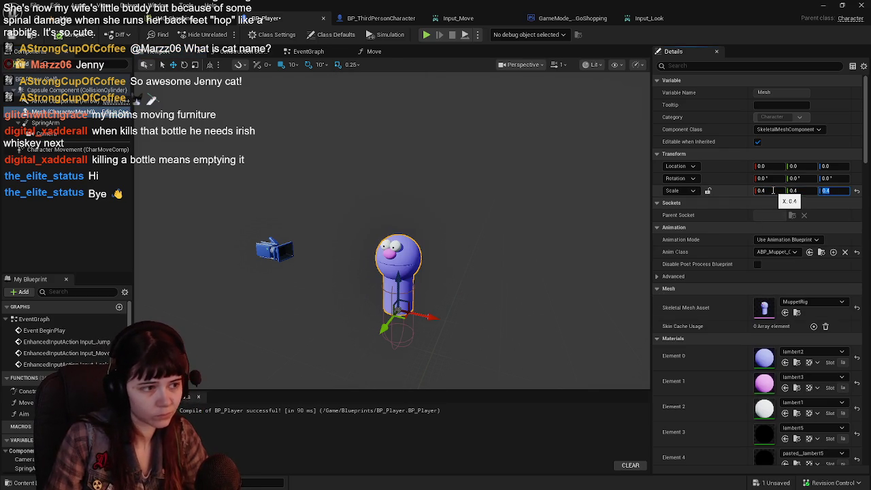
Step: Lower the mesh to Z -80, set its yaw to -90°, and close the Input_Look and Input_Move tabs
{"action": "scroll", "coordinate": [435, 245], "scroll_direction": "up", "scroll_amount": 5}
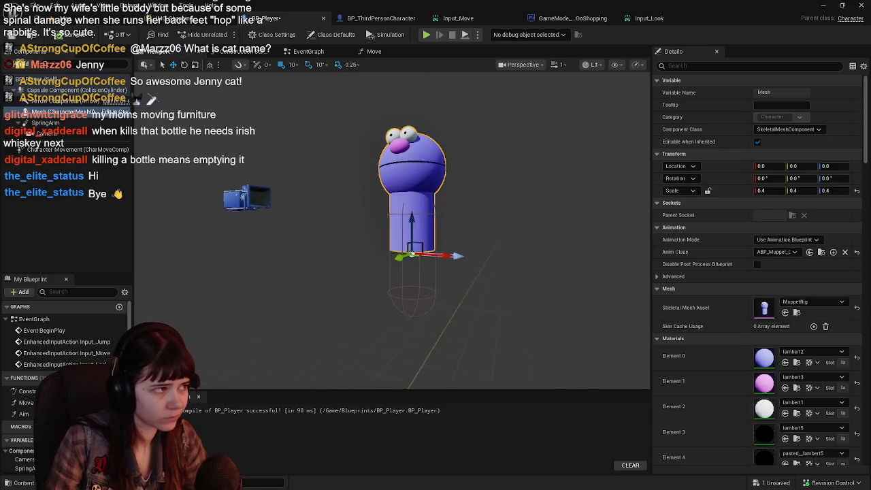
{"action": "left_click_drag", "start_coordinate": [409, 214], "coordinate": [418, 282]}
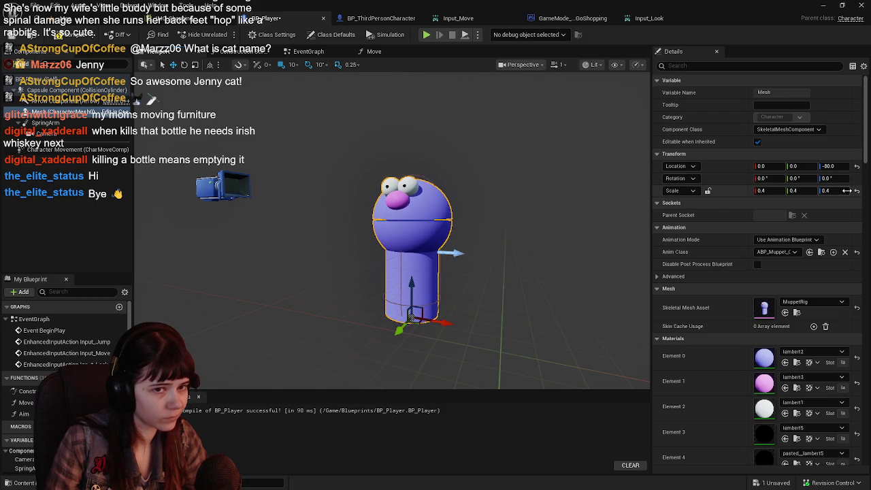
{"action": "type", "text": "90"}
{"action": "key", "text": "Return"}
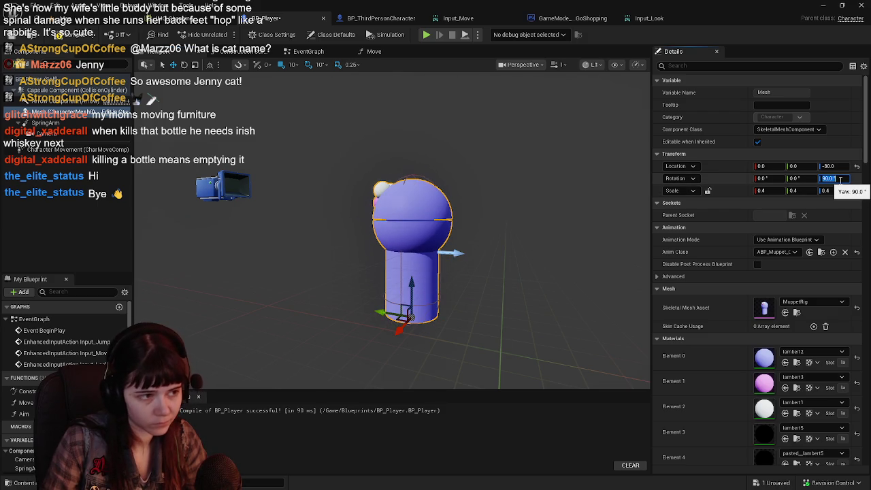
{"action": "type", "text": "0"}
{"action": "key", "text": "Return"}
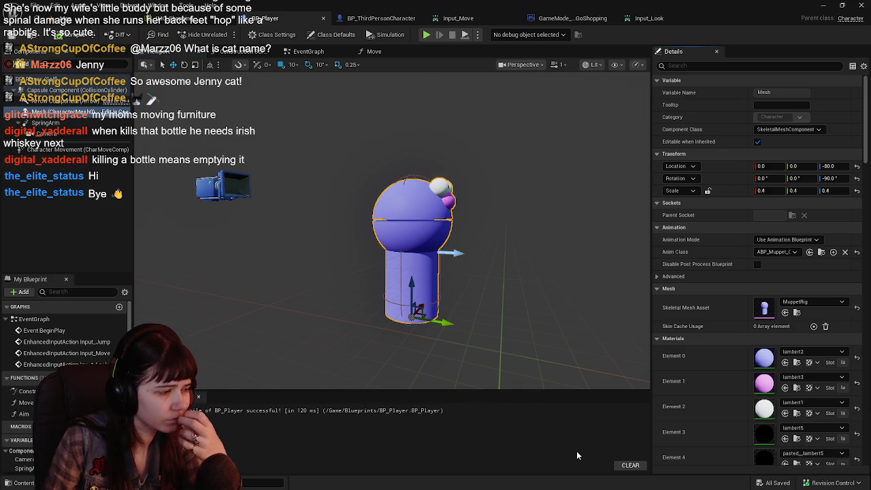
{"action": "left_click", "coordinate": [706, 19]}
{"action": "left_click", "coordinate": [516, 18]}
Step: Play-test the shrunken character in the LetsGoShopping level
{"action": "left_click", "coordinate": [93, 18]}
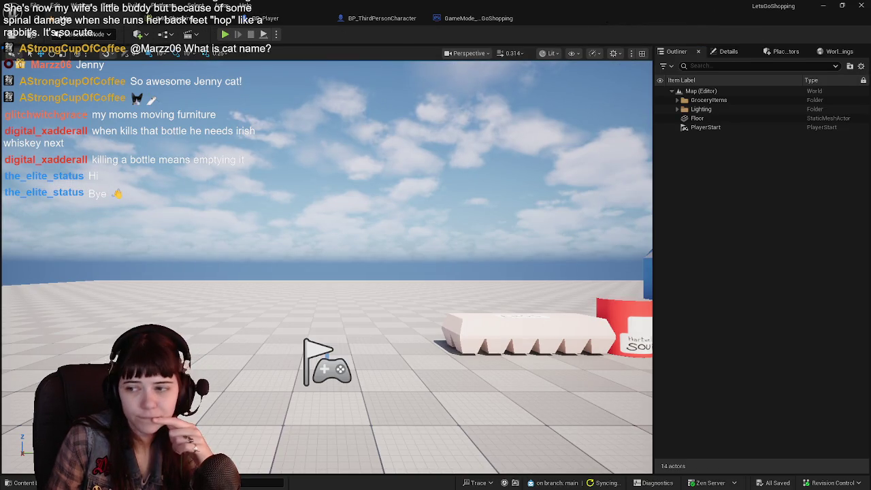
{"action": "left_click", "coordinate": [225, 34]}
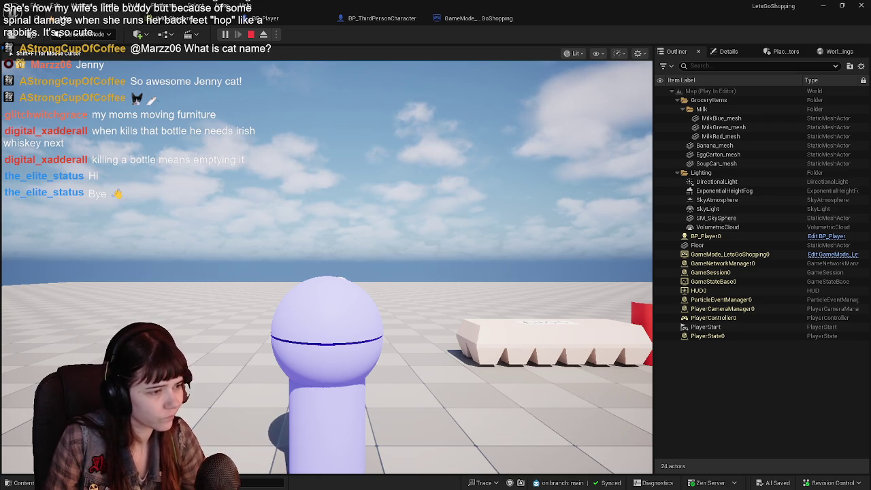
{"action": "key", "text": "Escape"}
Step: Inspect the input mapping context's key mappings, including Space Bar, then return to BP_Player
{"action": "left_click", "coordinate": [196, 23]}
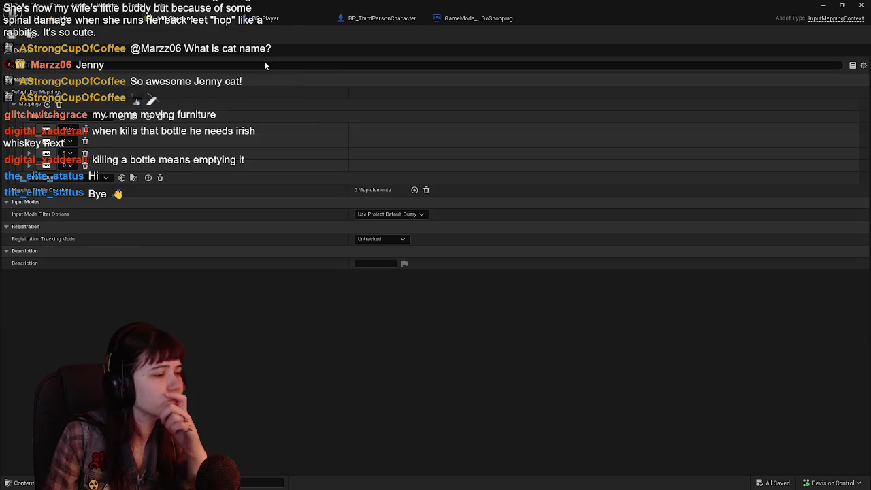
{"action": "left_click", "coordinate": [23, 179]}
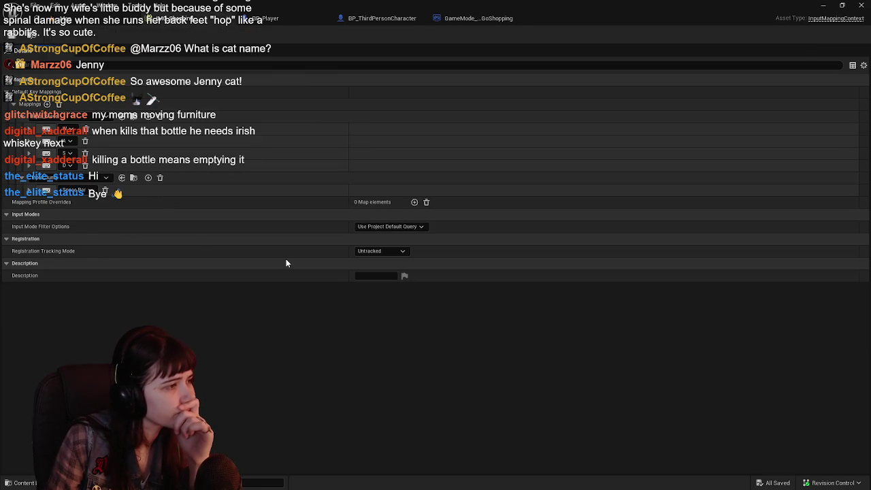
{"action": "left_click", "coordinate": [31, 193]}
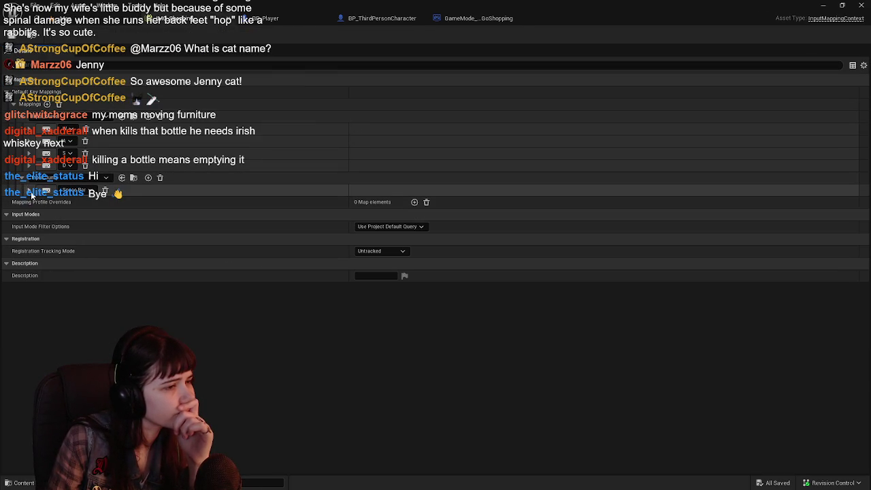
{"action": "left_click", "coordinate": [24, 182]}
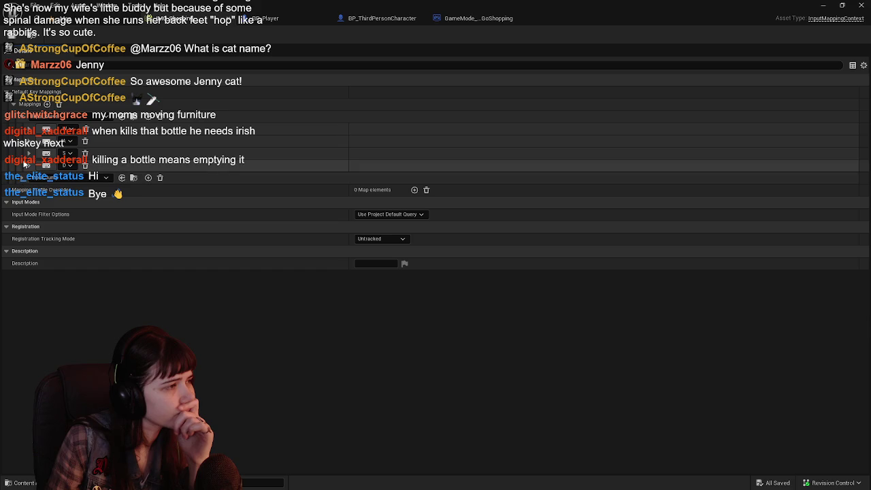
{"action": "left_click", "coordinate": [21, 119]}
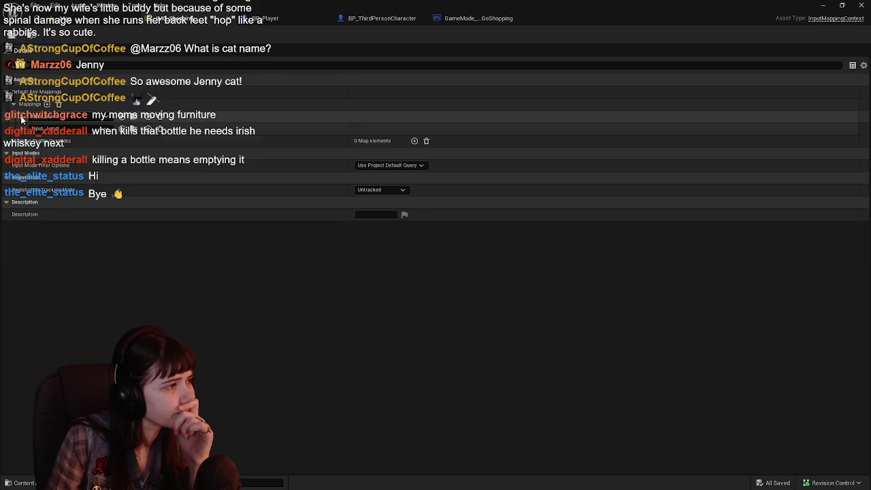
{"action": "left_click", "coordinate": [267, 18]}
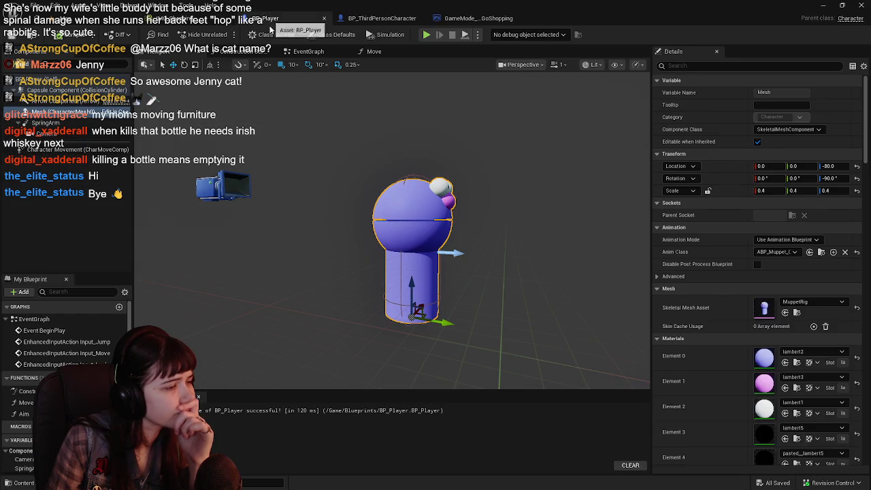
Step: Set the BeginPlay Add Mapping Context node's Mapping Context to IMC_Shopping
{"action": "left_click", "coordinate": [104, 193]}
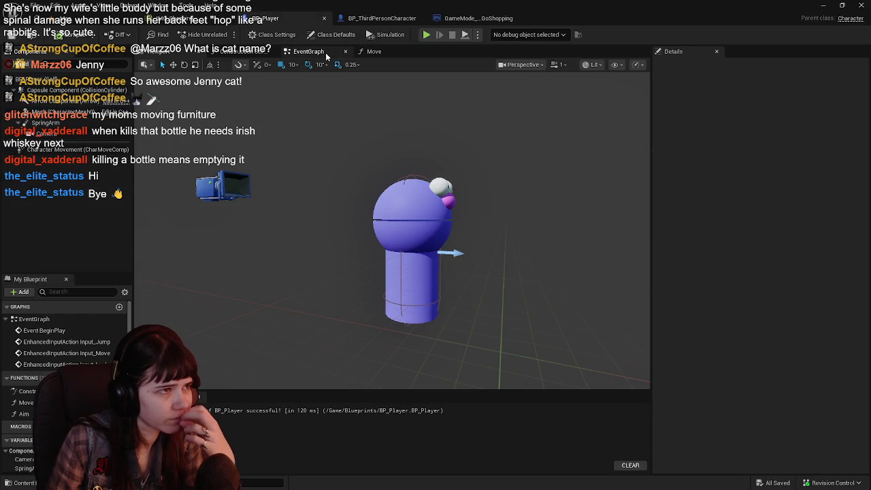
{"action": "left_click", "coordinate": [325, 52]}
{"action": "mouse_move", "coordinate": [447, 310]}
{"action": "left_mouse_down"}
{"action": "mouse_move", "coordinate": [402, 315]}
{"action": "mouse_move", "coordinate": [398, 245]}
{"action": "mouse_move", "coordinate": [436, 290]}
{"action": "mouse_move", "coordinate": [463, 123]}
{"action": "mouse_move", "coordinate": [436, 130]}
{"action": "mouse_move", "coordinate": [451, 177]}
{"action": "left_mouse_up"}
{"action": "mouse_move", "coordinate": [514, 232]}
{"action": "left_mouse_down"}
{"action": "mouse_move", "coordinate": [408, 191]}
{"action": "mouse_move", "coordinate": [435, 192]}
{"action": "mouse_move", "coordinate": [452, 224]}
{"action": "left_mouse_up"}
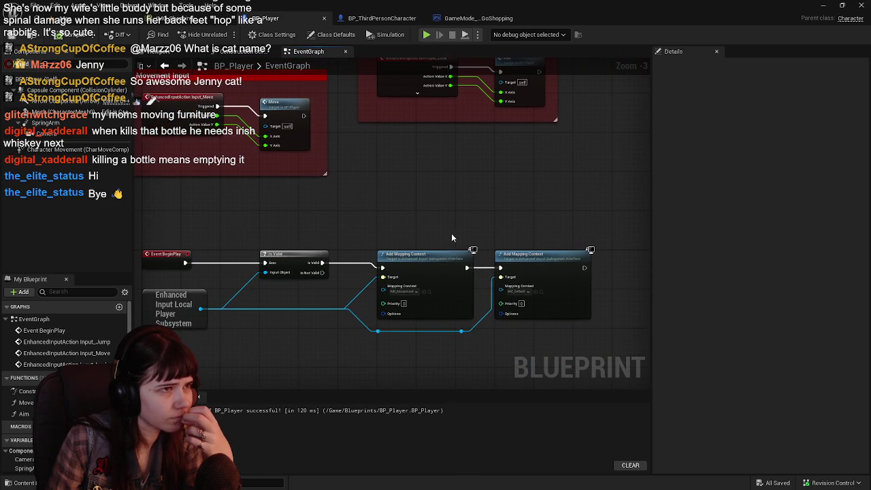
{"action": "left_click", "coordinate": [404, 293]}
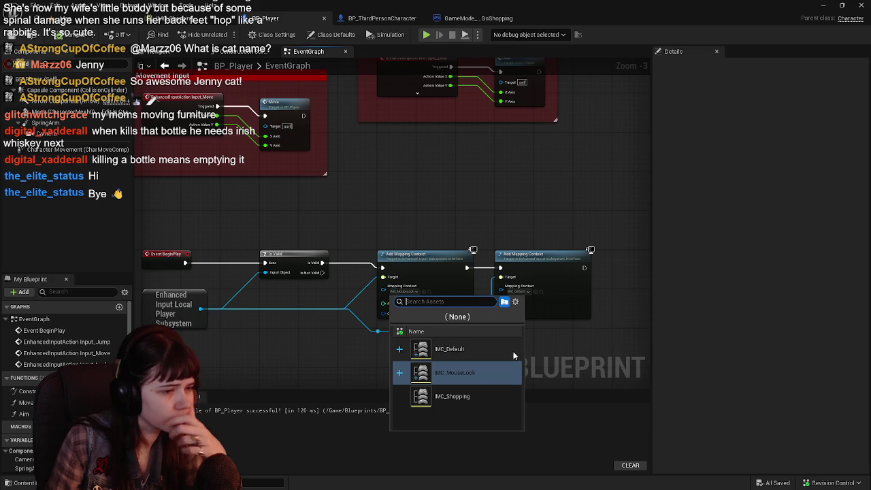
{"action": "left_click", "coordinate": [482, 396]}
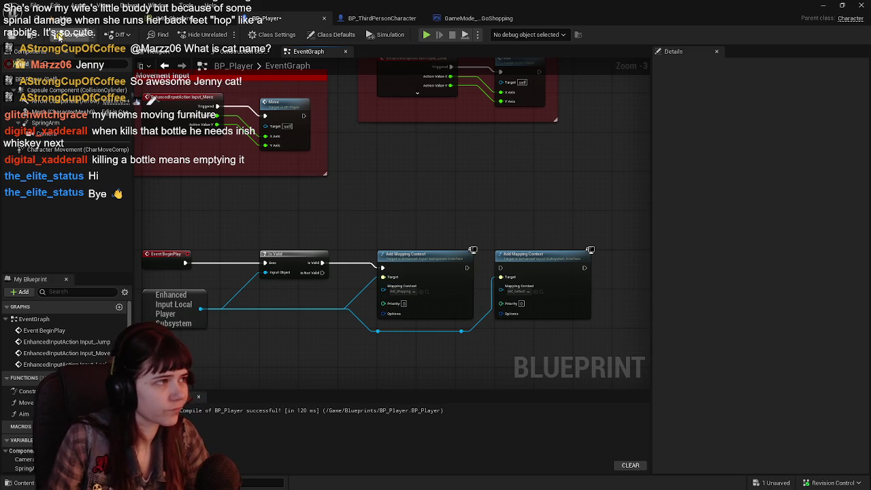
Step: Play-test the level, stop it, and return to BP_Player's event graph
{"action": "left_click", "coordinate": [75, 18]}
{"action": "key", "text": "alt+p"}
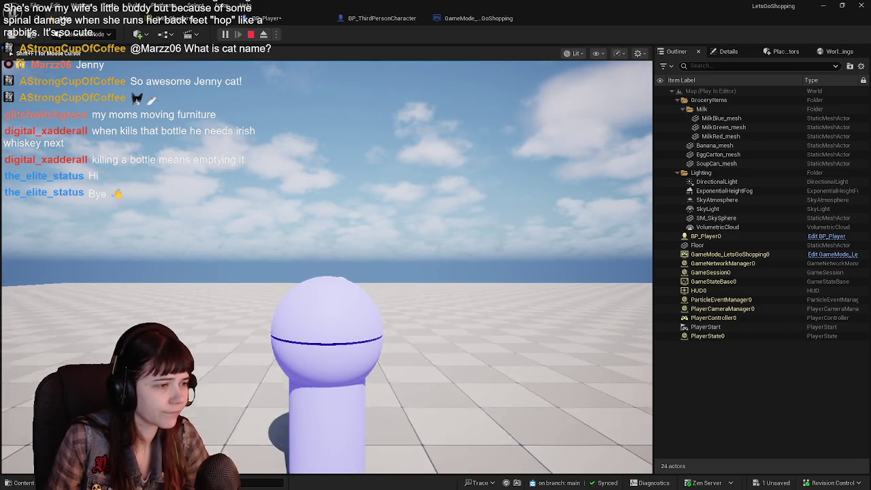
{"action": "key", "text": "Escape"}
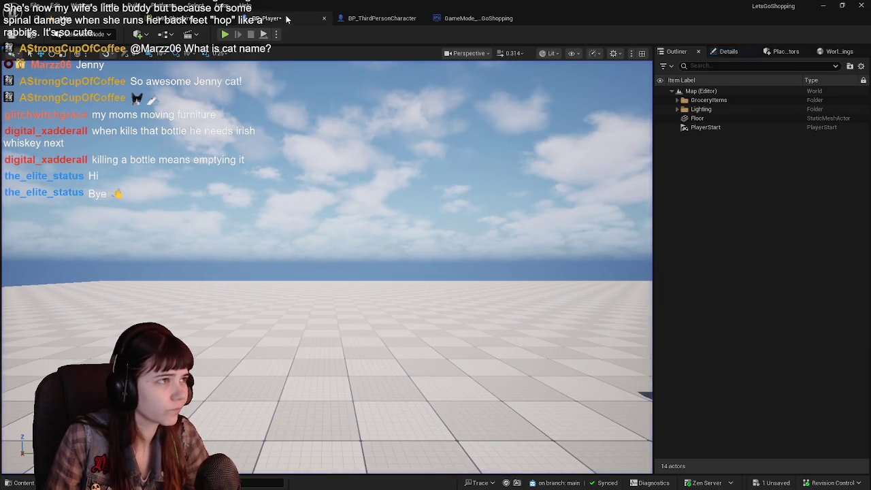
{"action": "left_click", "coordinate": [266, 18]}
{"action": "scroll", "coordinate": [295, 200], "scroll_direction": "down", "scroll_amount": 2}
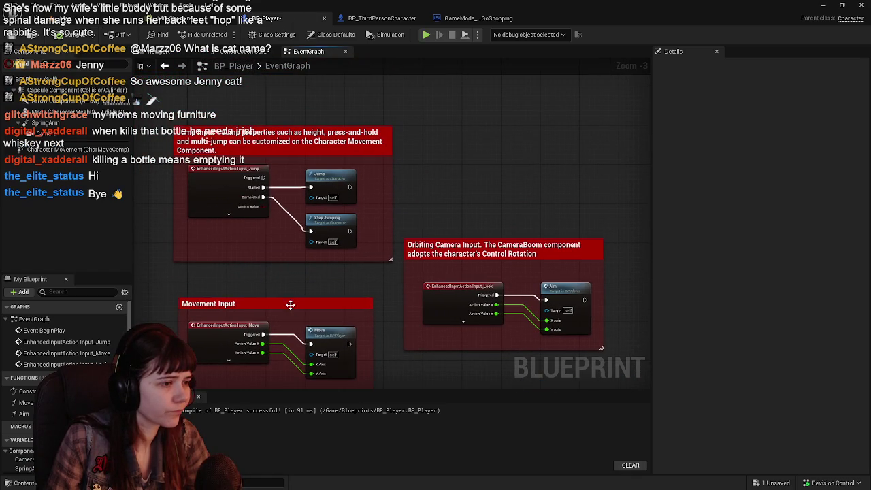
Step: Color the Movement Input comment box green (R 0, G 1)
{"action": "left_click", "coordinate": [291, 305]}
{"action": "left_click", "coordinate": [773, 118]}
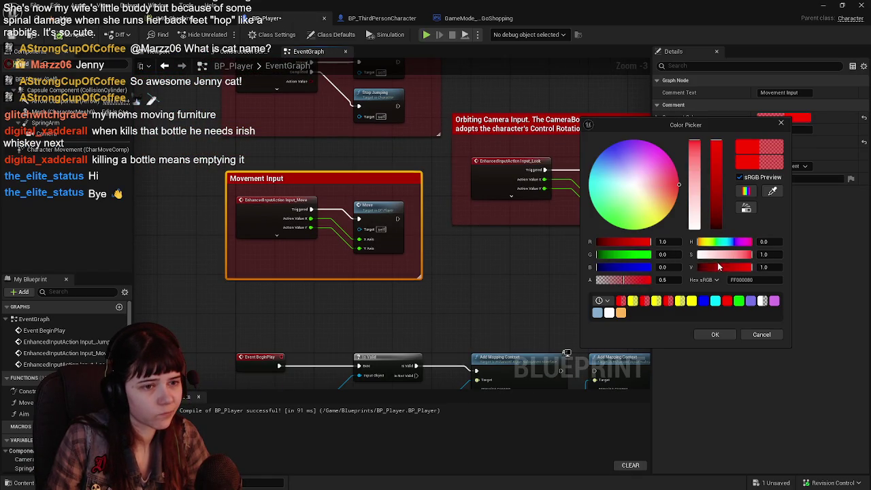
{"action": "type", "text": "0"}
{"action": "key", "text": "Tab"}
{"action": "type", "text": "1"}
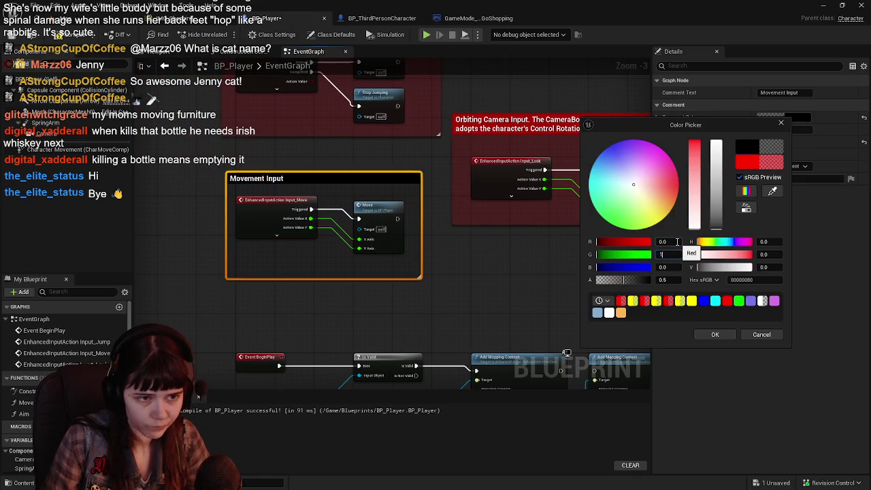
{"action": "key", "text": "Return"}
{"action": "left_click", "coordinate": [713, 335]}
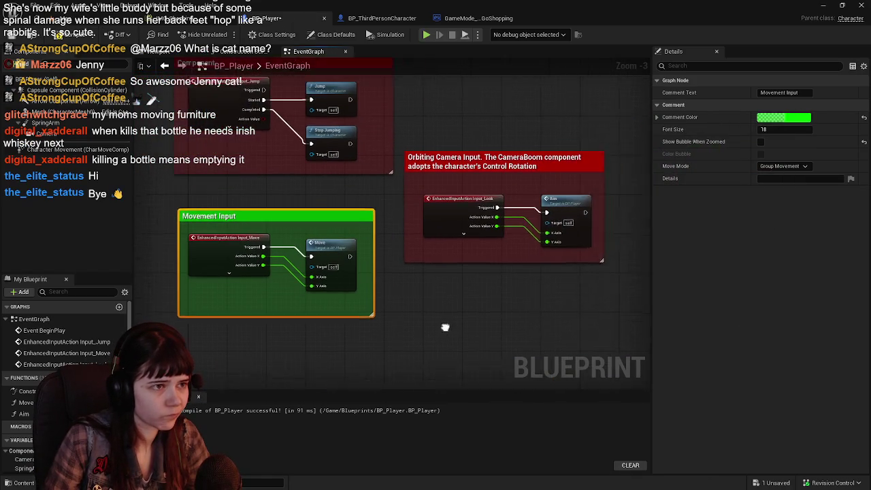
Step: Move the Orbiting Camera comment up, then shift it and the Jump comment right and down
{"action": "left_click_drag", "start_coordinate": [476, 224], "coordinate": [469, 95]}
{"action": "scroll", "coordinate": [465, 190], "scroll_direction": "up", "scroll_amount": 1}
{"action": "left_click_drag", "start_coordinate": [465, 191], "coordinate": [465, 186]}
{"action": "scroll", "coordinate": [469, 198], "scroll_direction": "down", "scroll_amount": 2}
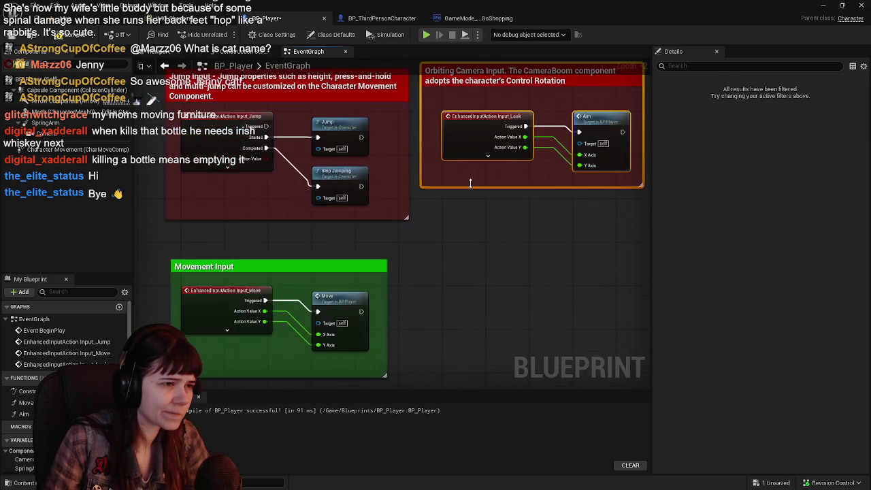
{"action": "mouse_move", "coordinate": [217, 103]}
{"action": "left_mouse_down"}
{"action": "mouse_move", "coordinate": [459, 160]}
{"action": "mouse_move", "coordinate": [597, 205]}
{"action": "left_mouse_up"}
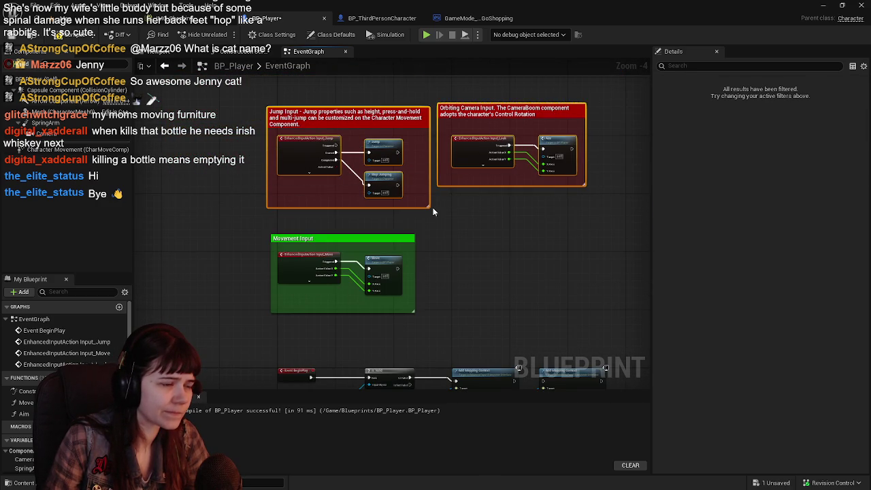
{"action": "scroll", "coordinate": [436, 207], "scroll_direction": "up", "scroll_amount": 1}
{"action": "mouse_move", "coordinate": [181, 142]}
{"action": "left_mouse_down"}
{"action": "mouse_move", "coordinate": [441, 229]}
{"action": "mouse_move", "coordinate": [466, 296]}
{"action": "left_mouse_up"}
Step: Shift all graph nodes right and down and nudge the Movement Input comment into place
{"action": "left_click", "coordinate": [350, 276]}
{"action": "scroll", "coordinate": [347, 258], "scroll_direction": "down", "scroll_amount": 3}
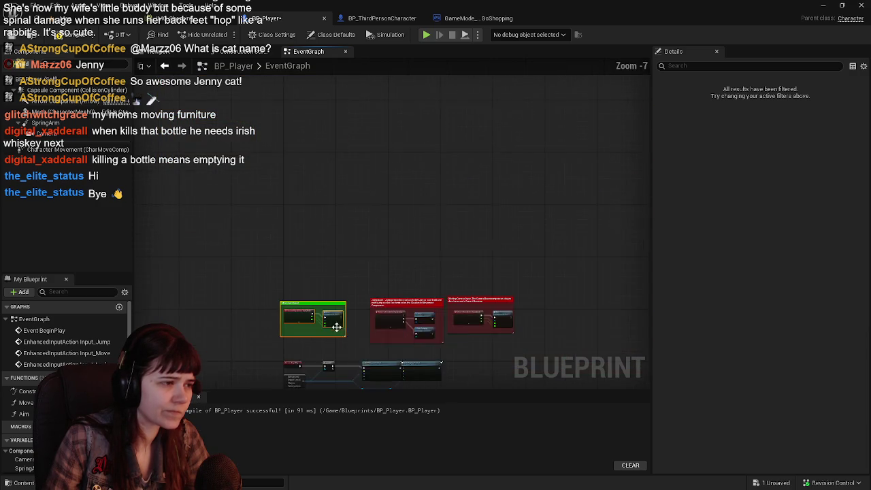
{"action": "key", "text": "ctrl+a"}
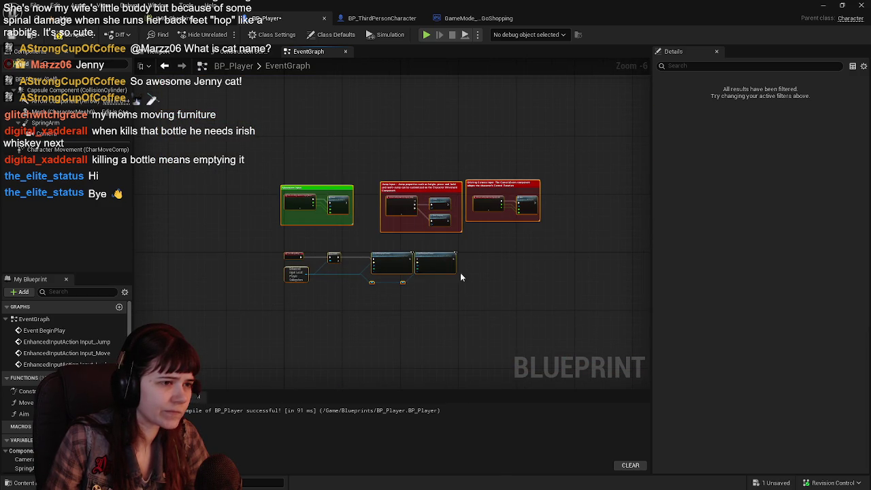
{"action": "scroll", "coordinate": [352, 230], "scroll_direction": "up", "scroll_amount": 3}
{"action": "scroll", "coordinate": [324, 226], "scroll_direction": "down", "scroll_amount": 3}
{"action": "scroll", "coordinate": [310, 215], "scroll_direction": "up", "scroll_amount": 3}
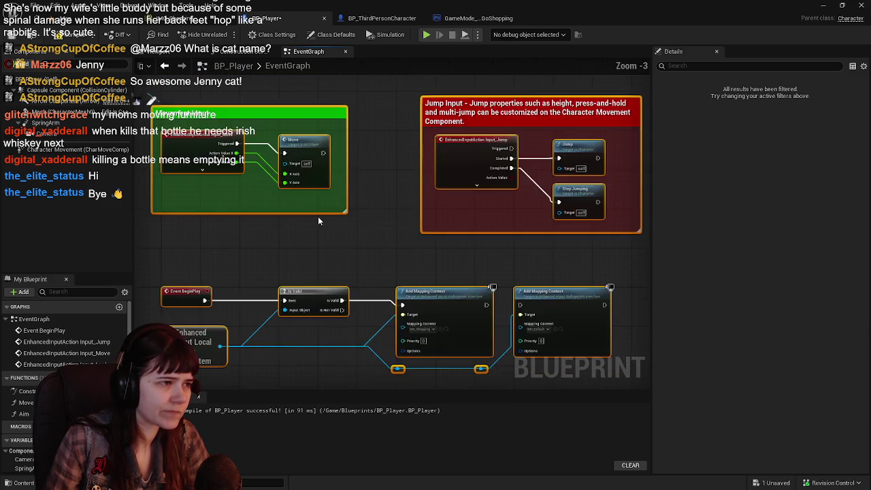
{"action": "left_click_drag", "start_coordinate": [317, 216], "coordinate": [403, 284]}
{"action": "scroll", "coordinate": [277, 200], "scroll_direction": "up", "scroll_amount": 2}
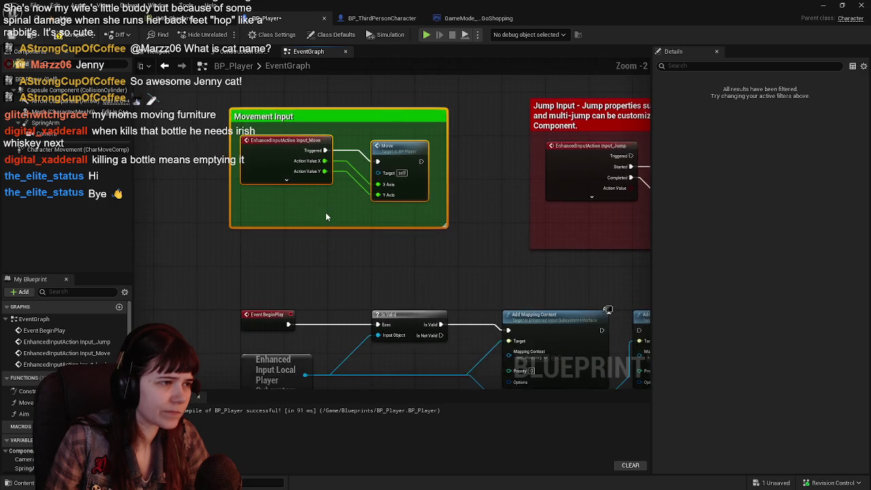
{"action": "scroll", "coordinate": [268, 170], "scroll_direction": "down", "scroll_amount": 3}
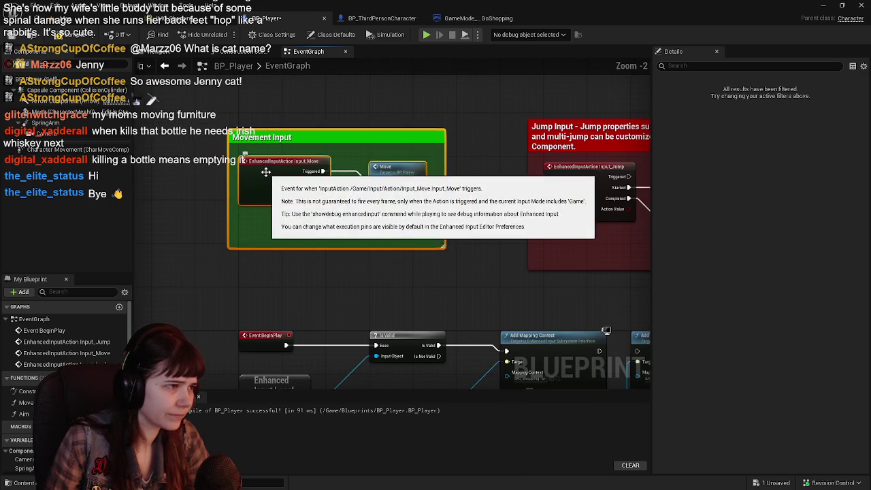
{"action": "scroll", "coordinate": [268, 232], "scroll_direction": "up", "scroll_amount": 2}
{"action": "left_click_drag", "start_coordinate": [260, 220], "coordinate": [267, 218]}
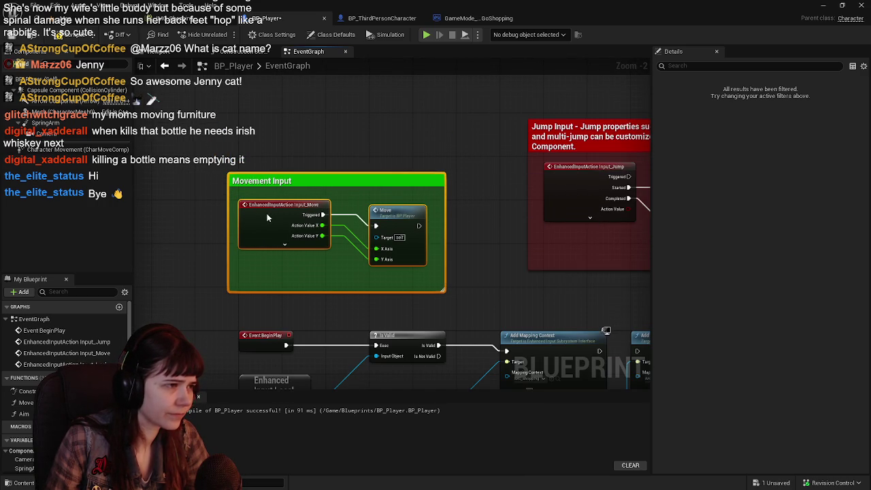
{"action": "left_click_drag", "start_coordinate": [452, 269], "coordinate": [224, 258]}
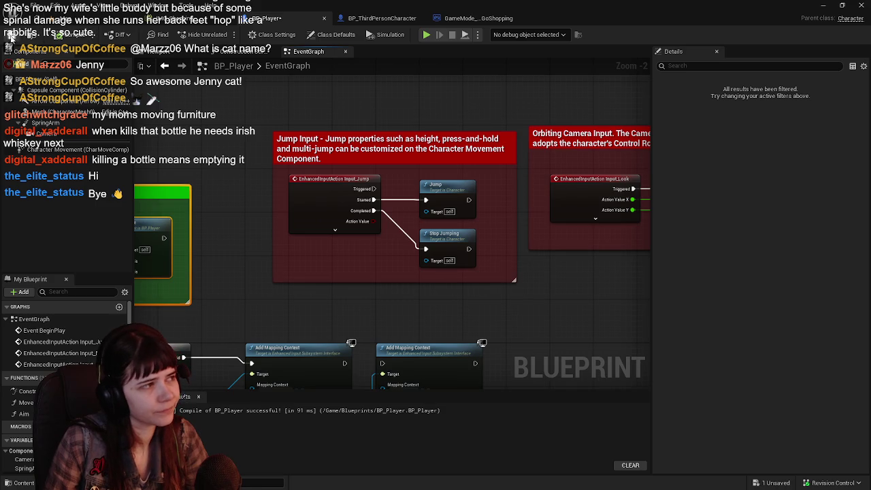
{"action": "left_click", "coordinate": [68, 17]}
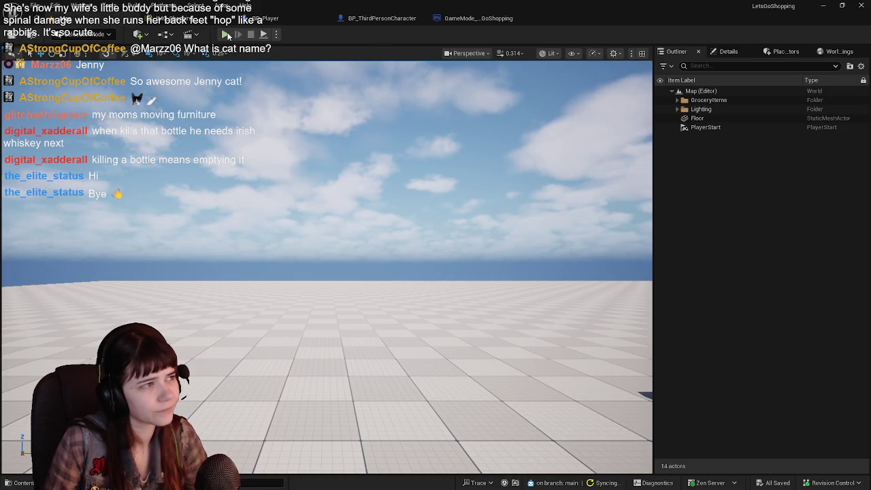
Step: Run and stop a play test, then go back to the BP_Player blueprint
{"action": "left_click", "coordinate": [225, 35]}
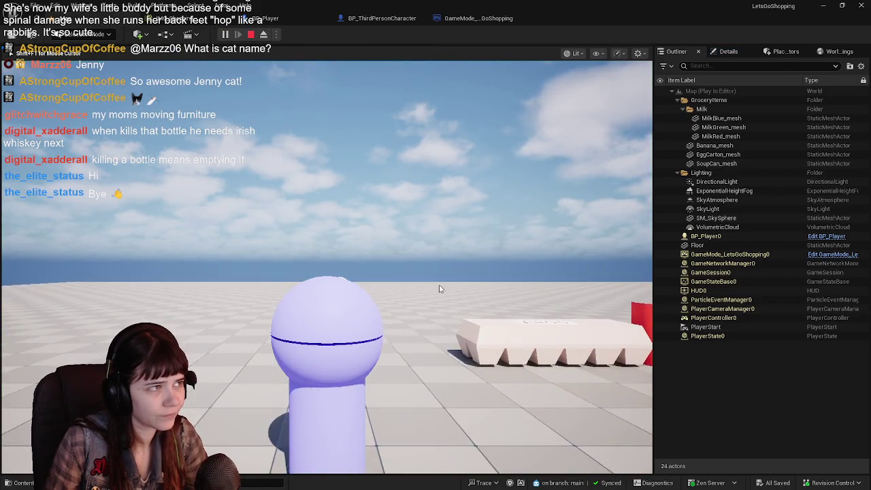
{"action": "key", "text": "Escape"}
{"action": "left_click", "coordinate": [400, 16]}
{"action": "left_click", "coordinate": [273, 19]}
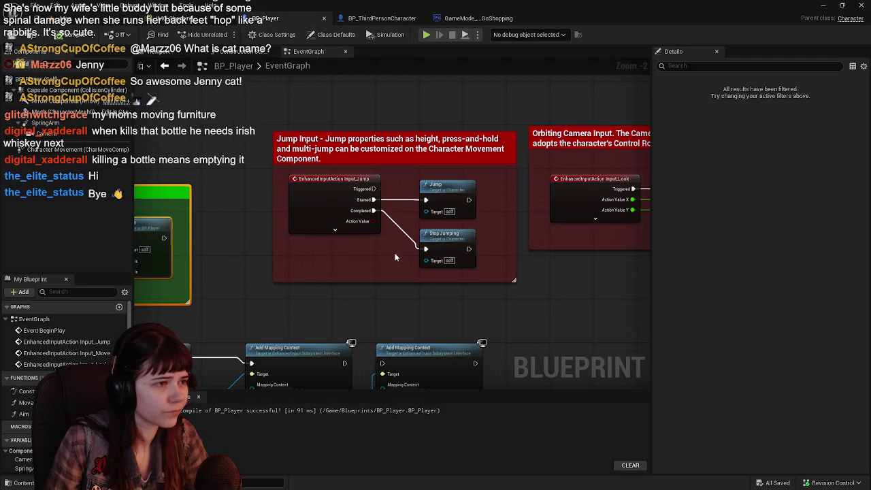
Step: Color the Jump Input comment box green (R 0, G 1)
{"action": "left_click", "coordinate": [353, 158]}
{"action": "left_click", "coordinate": [803, 134]}
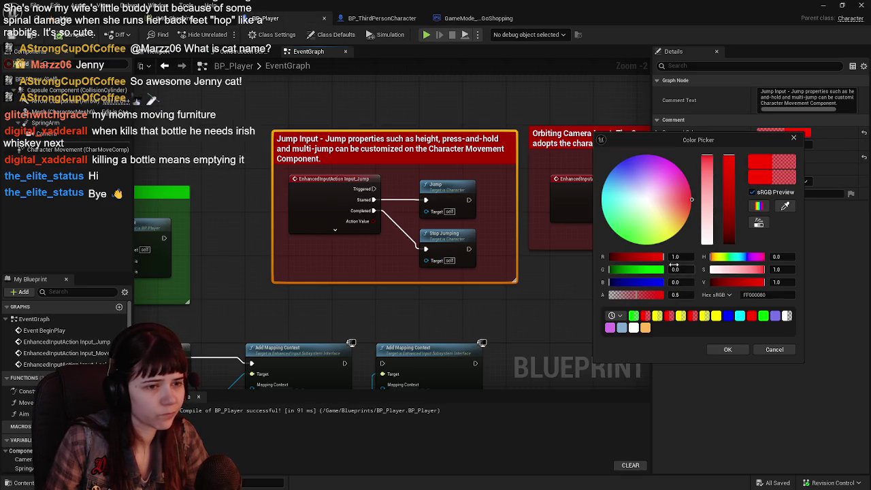
{"action": "type", "text": "0"}
{"action": "key", "text": "Return"}
{"action": "type", "text": "1"}
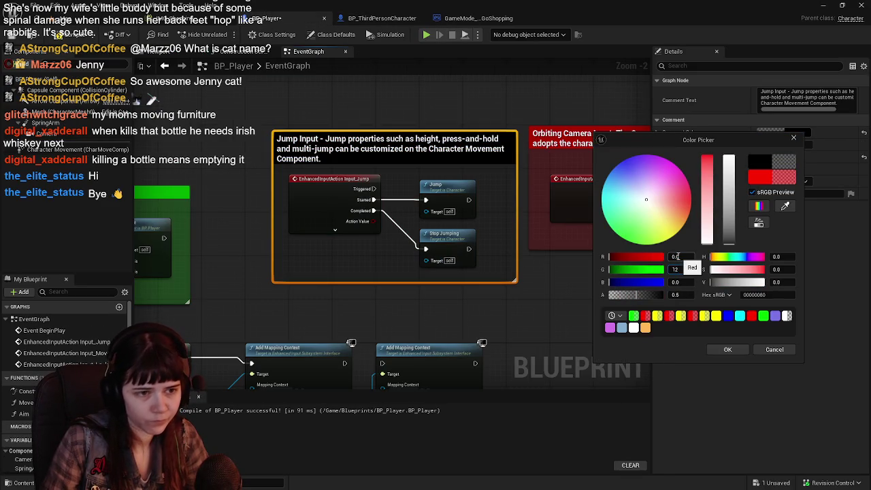
{"action": "key", "text": "Return"}
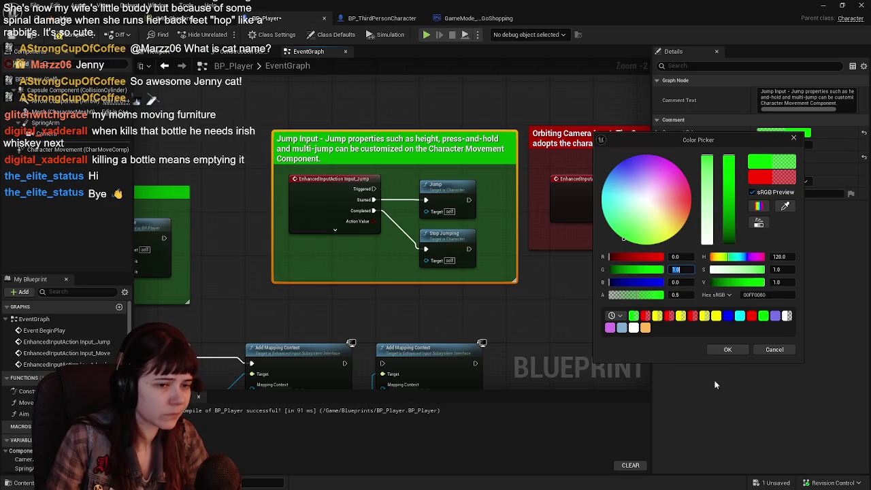
{"action": "left_click", "coordinate": [738, 350]}
Step: Review the graph layout, select the Orbiting Camera comment, and compile and save BP_Player
{"action": "mouse_move", "coordinate": [336, 193]}
{"action": "left_mouse_down"}
{"action": "mouse_move", "coordinate": [417, 209]}
{"action": "mouse_move", "coordinate": [372, 223]}
{"action": "mouse_move", "coordinate": [374, 202]}
{"action": "mouse_move", "coordinate": [360, 206]}
{"action": "mouse_move", "coordinate": [461, 173]}
{"action": "mouse_move", "coordinate": [464, 208]}
{"action": "mouse_move", "coordinate": [487, 214]}
{"action": "left_mouse_up"}
{"action": "scroll", "coordinate": [487, 214], "scroll_direction": "down", "scroll_amount": 2}
{"action": "left_click_drag", "start_coordinate": [353, 107], "coordinate": [298, 145]}
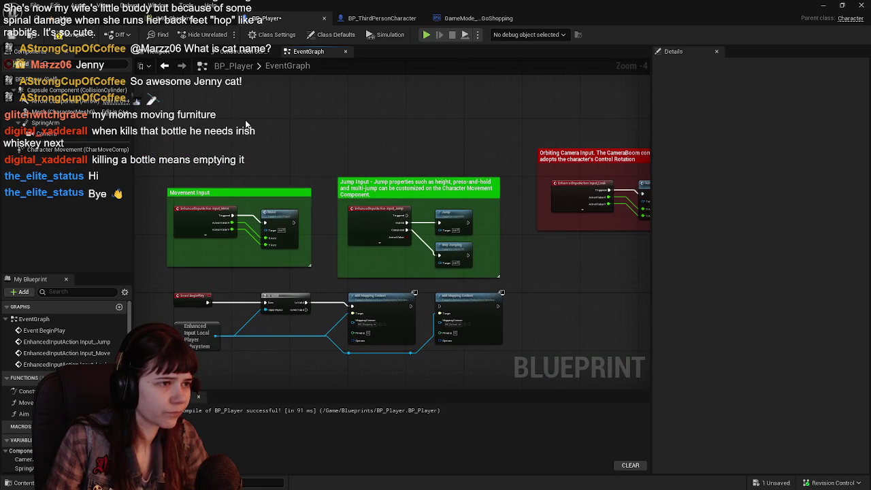
{"action": "scroll", "coordinate": [468, 167], "scroll_direction": "up", "scroll_amount": 2}
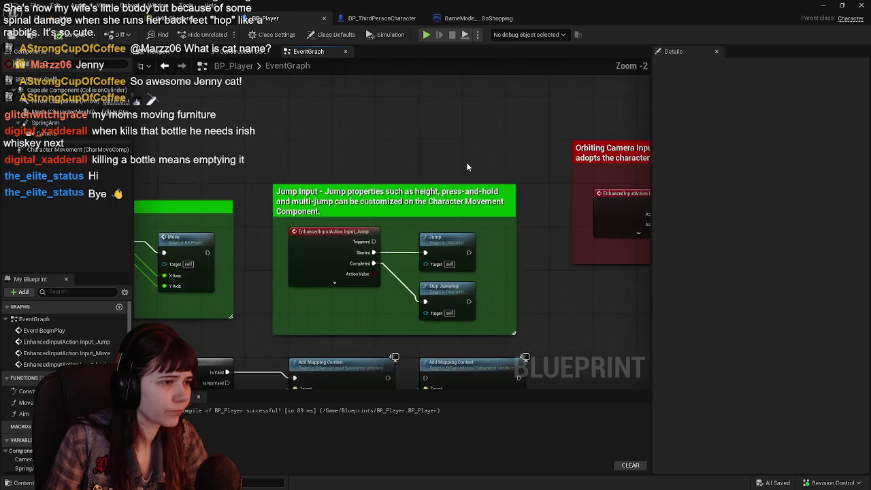
{"action": "mouse_move", "coordinate": [639, 207]}
{"action": "left_mouse_down"}
{"action": "mouse_move", "coordinate": [331, 214]}
{"action": "mouse_move", "coordinate": [280, 254]}
{"action": "left_mouse_up"}
{"action": "left_click", "coordinate": [331, 214]}
{"action": "scroll", "coordinate": [331, 214], "scroll_direction": "up", "scroll_amount": 1}
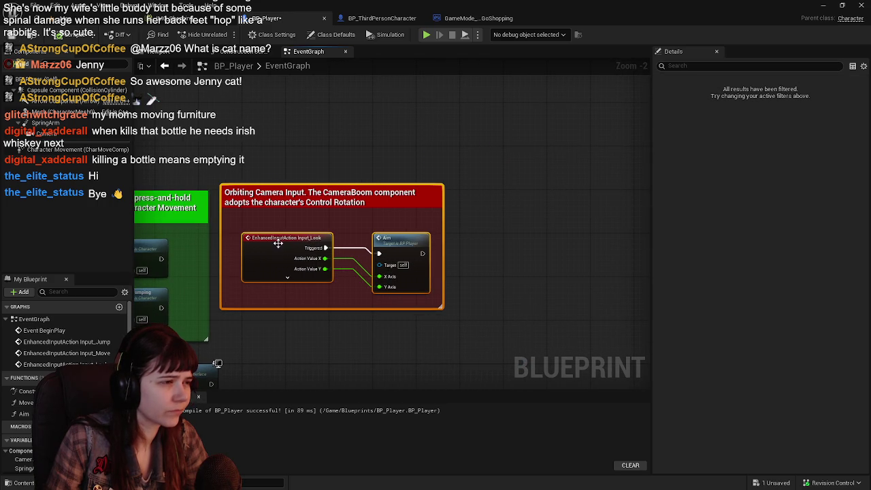
{"action": "scroll", "coordinate": [390, 147], "scroll_direction": "down", "scroll_amount": 1}
{"action": "key", "text": "ctrl+s"}
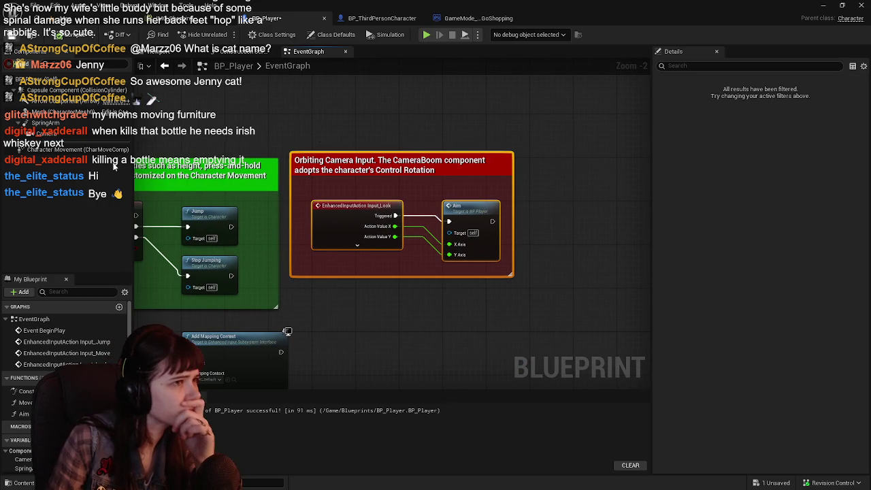
Step: Cancel deleting IA_Jump and open the IA_MouseLook input action from Input/Actions
{"action": "left_click", "coordinate": [25, 483]}
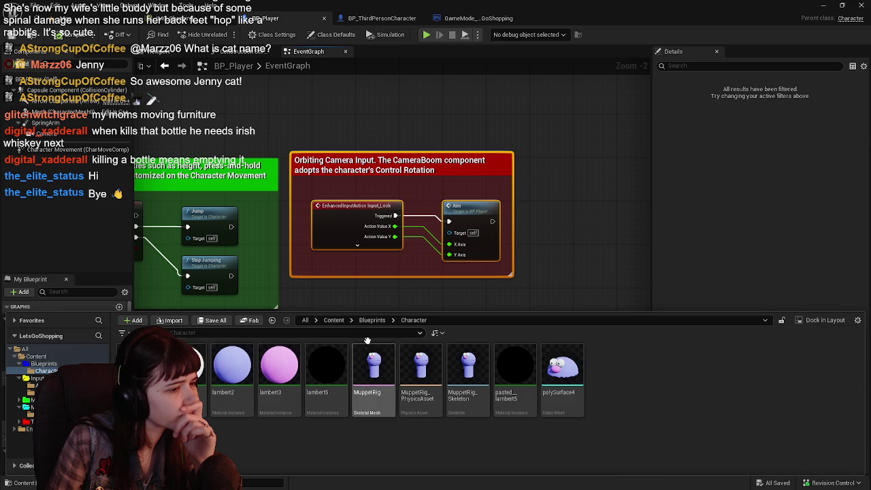
{"action": "left_click", "coordinate": [36, 356]}
{"action": "double_click", "coordinate": [187, 367]}
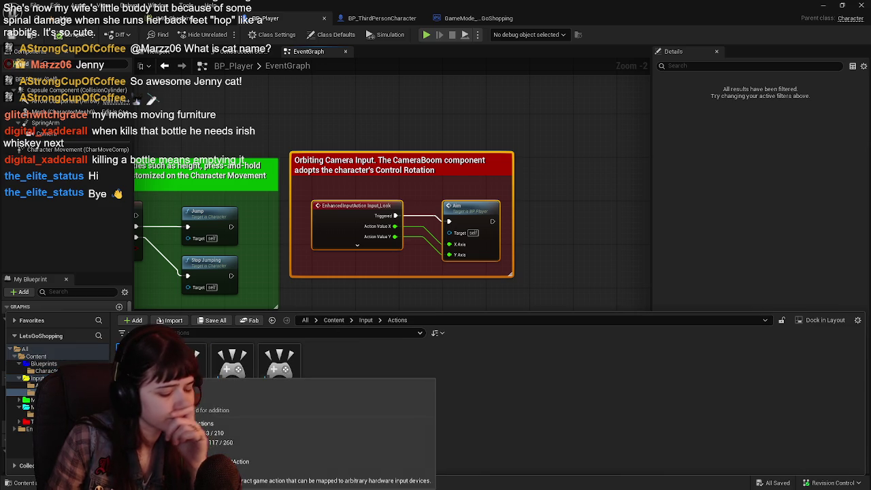
{"action": "double_click", "coordinate": [187, 370]}
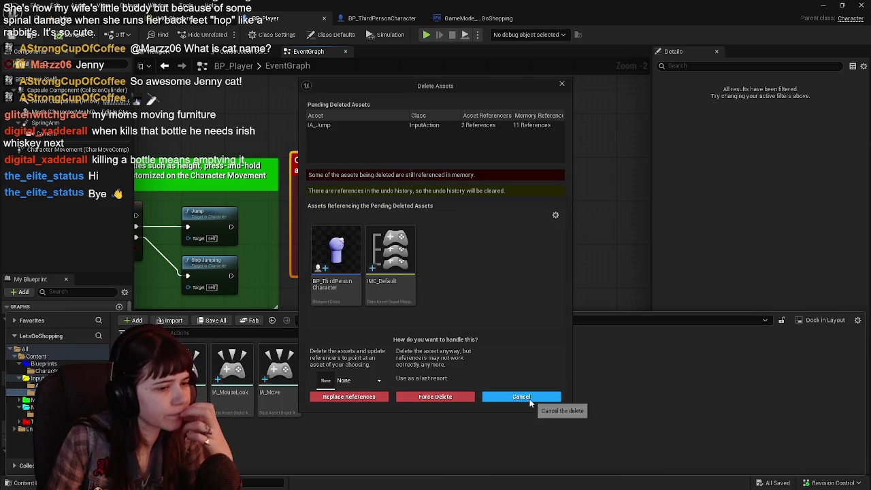
{"action": "left_click", "coordinate": [521, 396]}
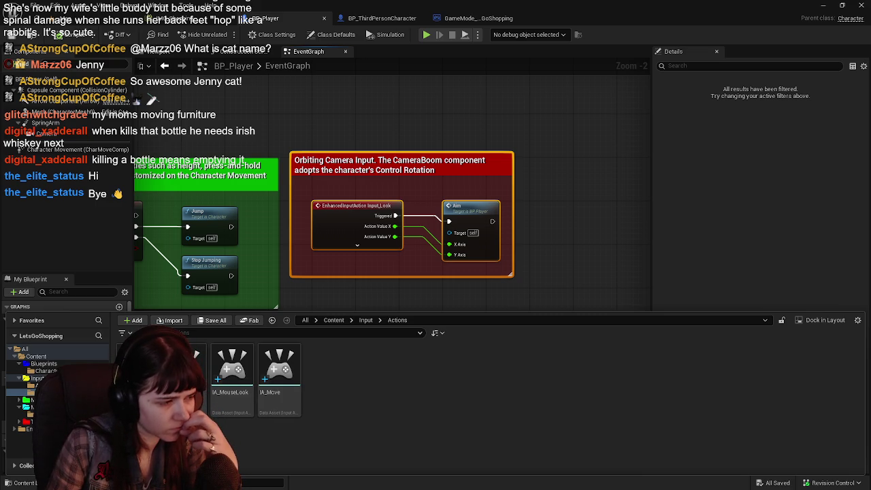
{"action": "double_click", "coordinate": [231, 370]}
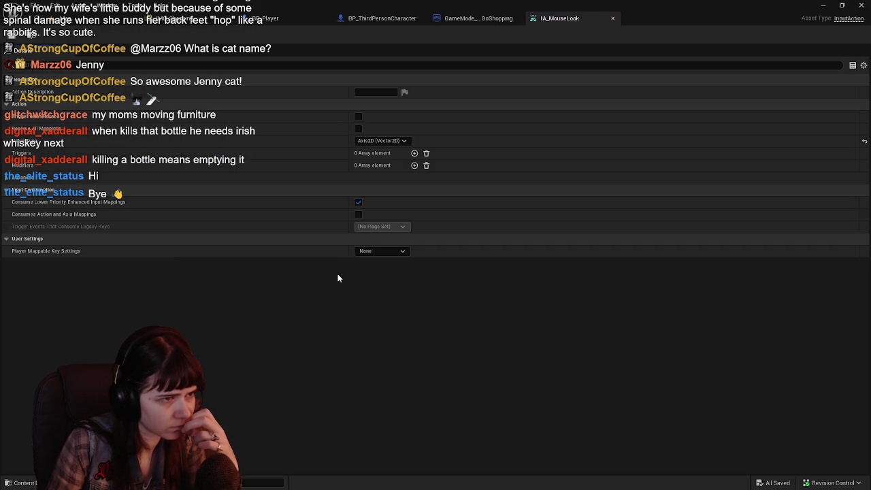
Step: Browse the Content Drawer's Input folders and open the IMC_MouseLook mapping context
{"action": "left_click", "coordinate": [23, 483]}
{"action": "left_click", "coordinate": [365, 319]}
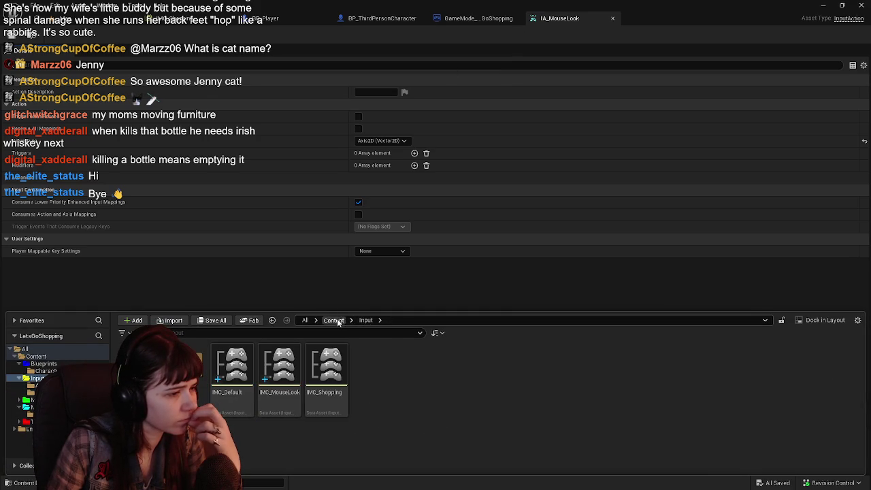
{"action": "left_click", "coordinate": [333, 319]}
{"action": "double_click", "coordinate": [229, 364]}
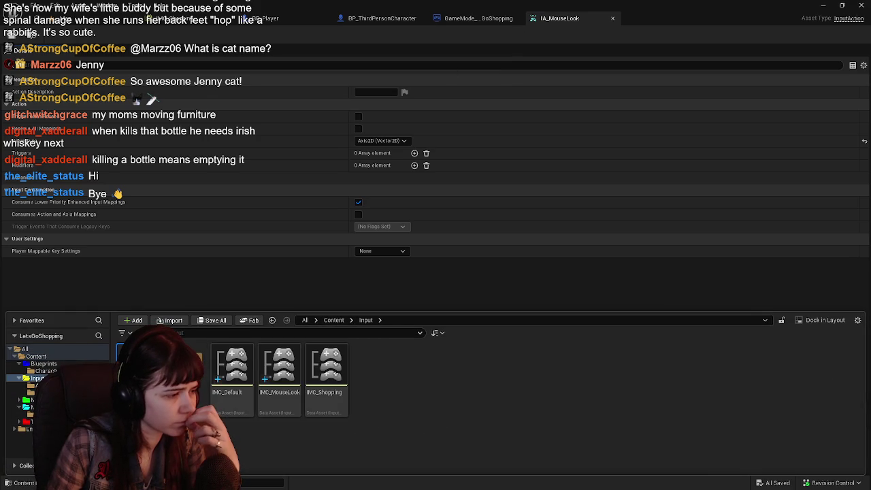
{"action": "double_click", "coordinate": [160, 371]}
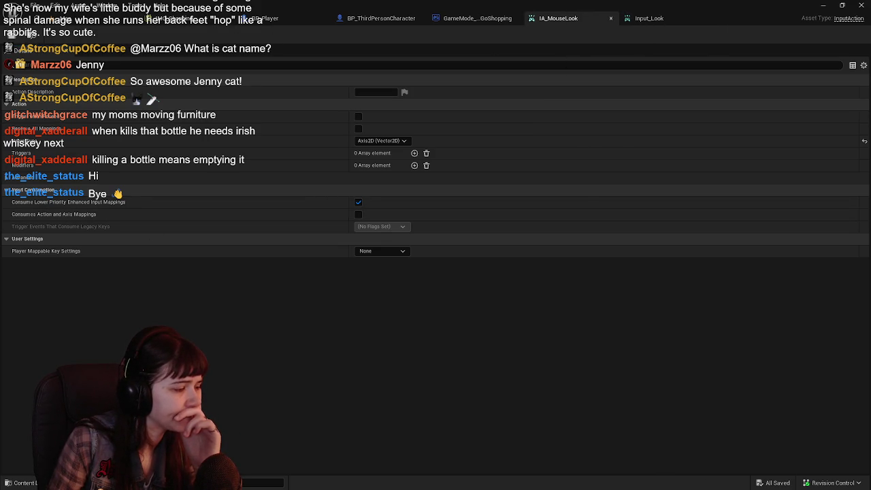
{"action": "key", "text": "ctrl+space"}
{"action": "left_click", "coordinate": [366, 319]}
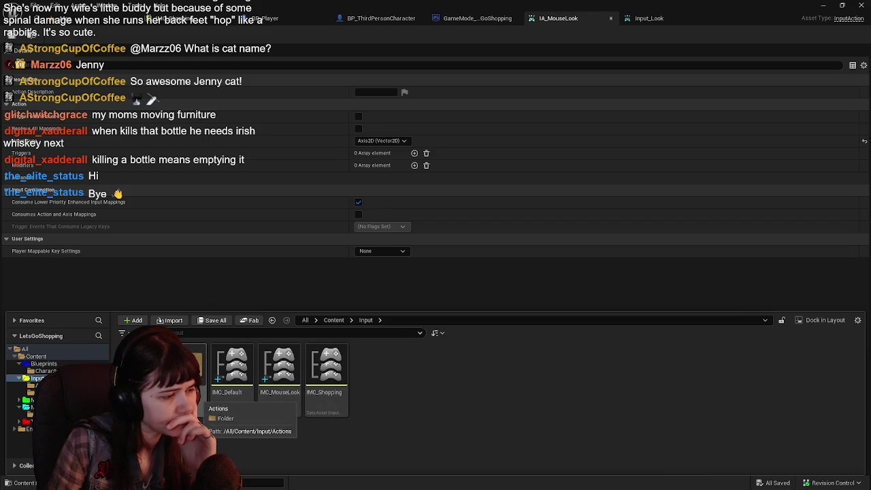
{"action": "double_click", "coordinate": [185, 370]}
{"action": "left_click", "coordinate": [365, 319]}
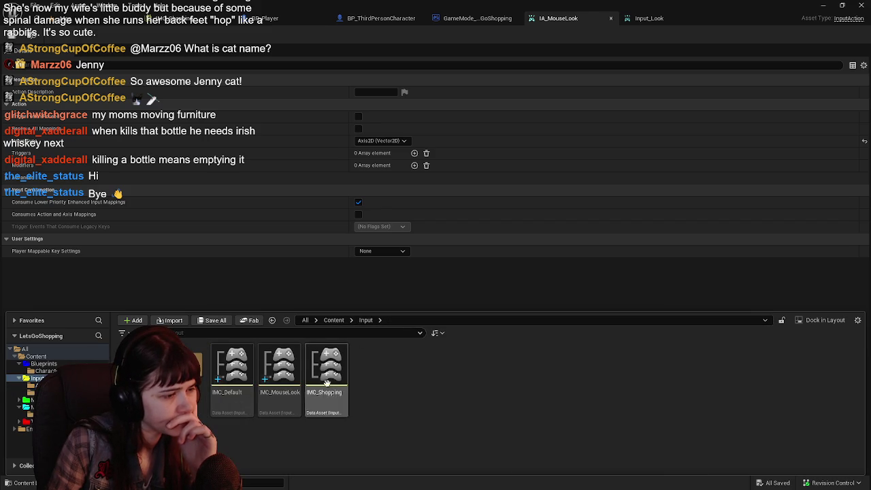
{"action": "double_click", "coordinate": [284, 400]}
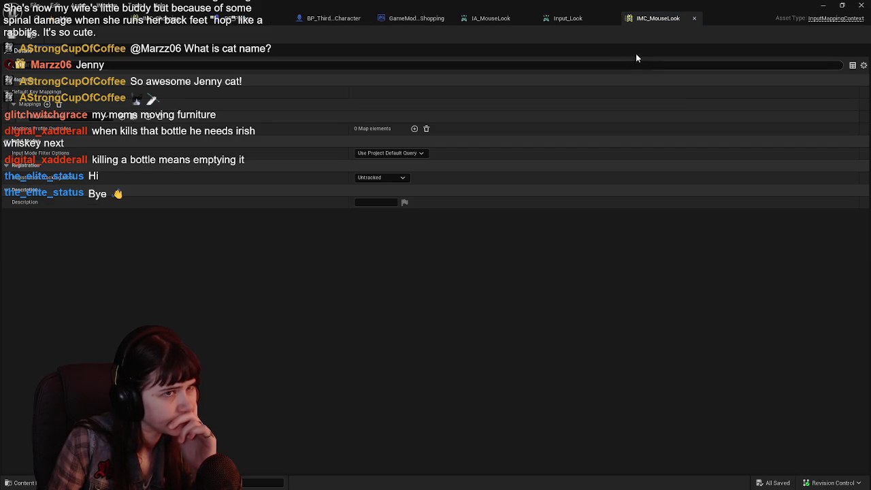
Step: Expand IMC_MouseLook's mapping and modifiers to inspect its Negate modifier, and close IA_MouseLook
{"action": "left_click", "coordinate": [47, 104]}
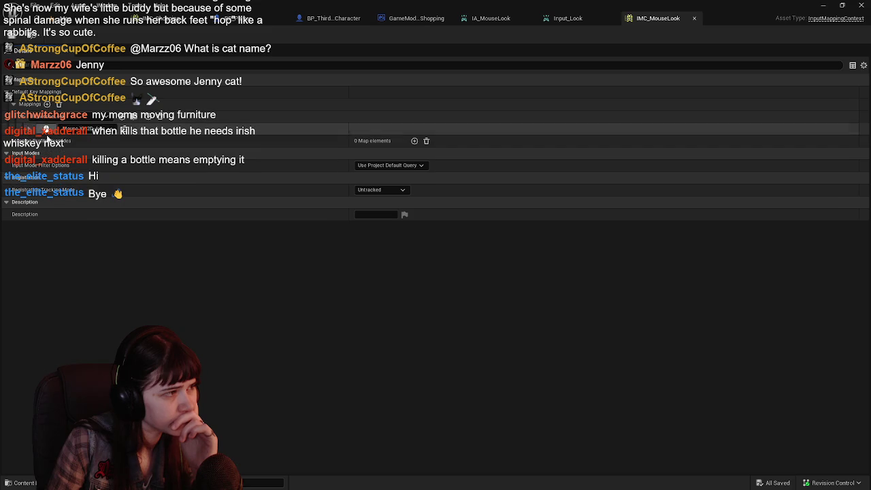
{"action": "left_click", "coordinate": [30, 131]}
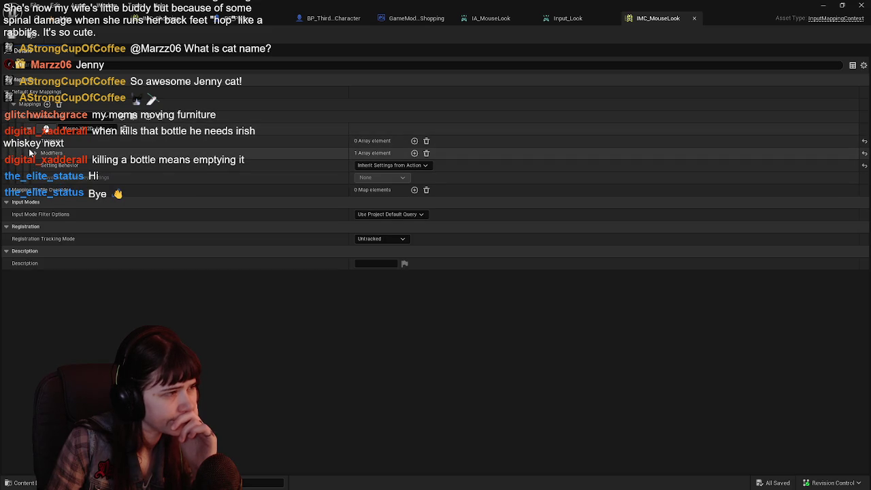
{"action": "left_click", "coordinate": [36, 152]}
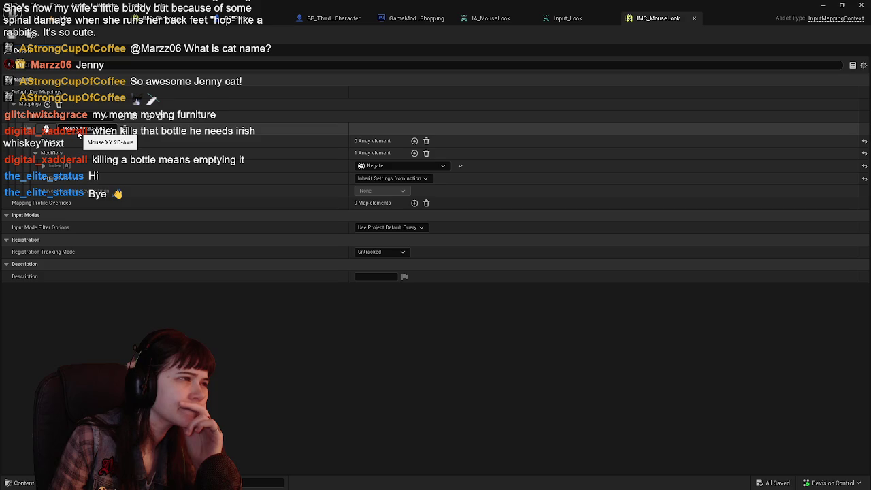
{"action": "left_click", "coordinate": [558, 19]}
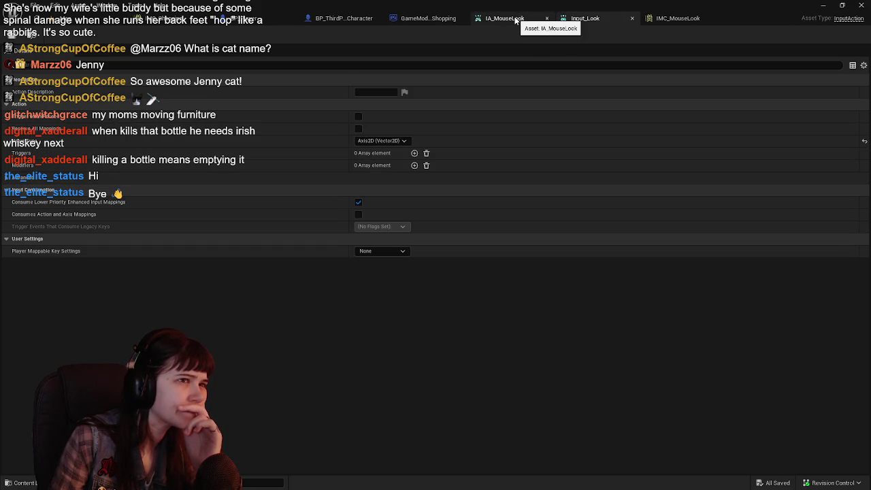
{"action": "left_click", "coordinate": [515, 21]}
{"action": "left_click", "coordinate": [548, 19]}
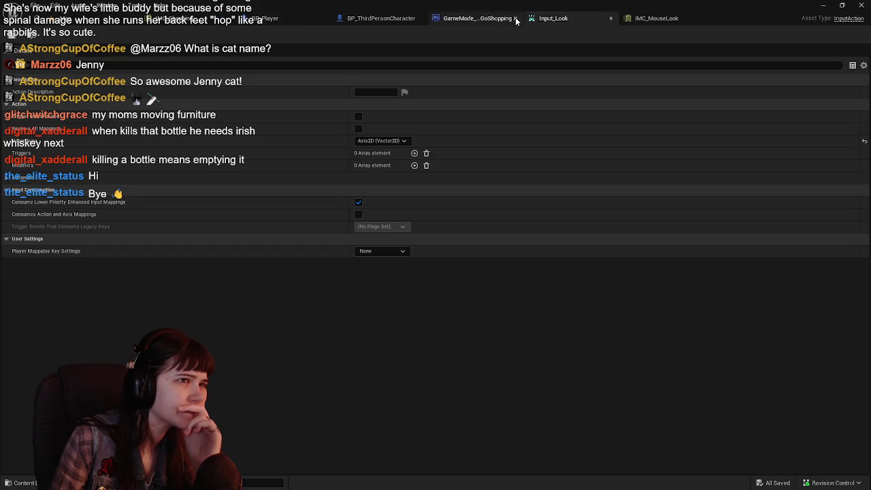
{"action": "left_click", "coordinate": [653, 18]}
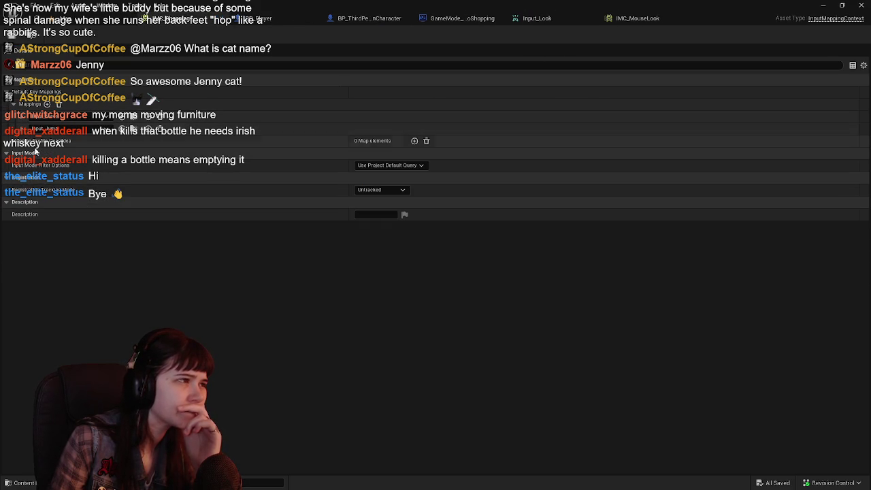
Step: Expand the mapping details, choose its input action, and add another key entry
{"action": "left_click", "coordinate": [22, 131]}
{"action": "left_click", "coordinate": [22, 131]}
{"action": "left_click", "coordinate": [23, 117]}
{"action": "left_click", "coordinate": [23, 117]}
{"action": "left_click", "coordinate": [23, 117]}
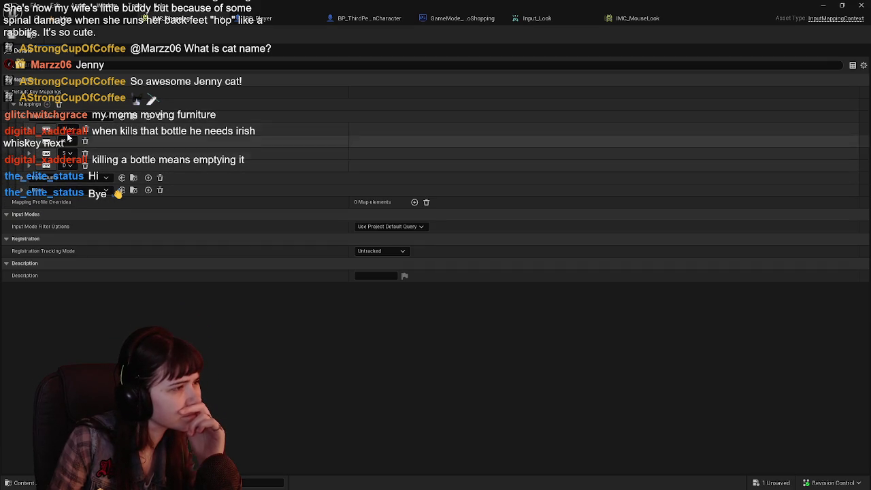
{"action": "left_click", "coordinate": [70, 192]}
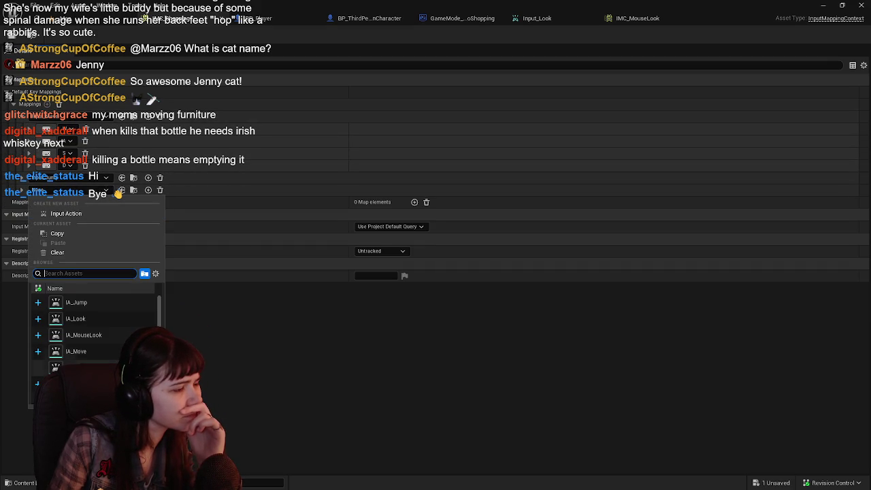
{"action": "scroll", "coordinate": [82, 353], "scroll_direction": "down", "scroll_amount": 1}
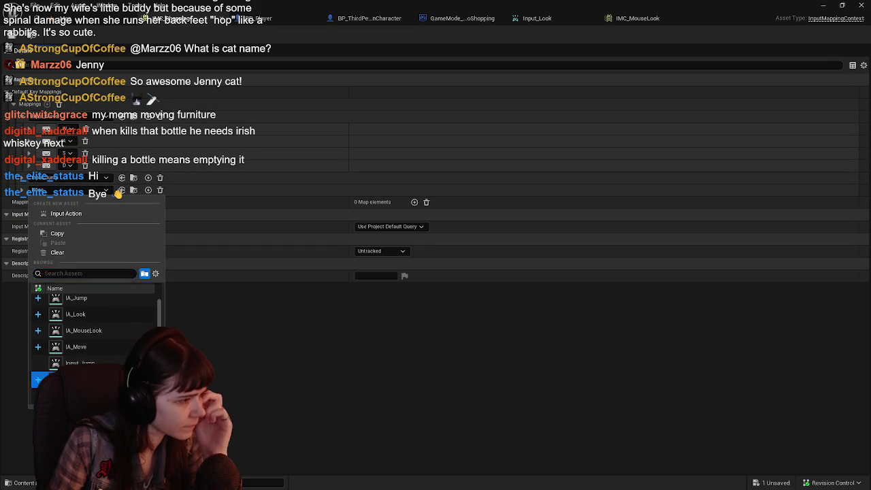
{"action": "left_click", "coordinate": [83, 330]}
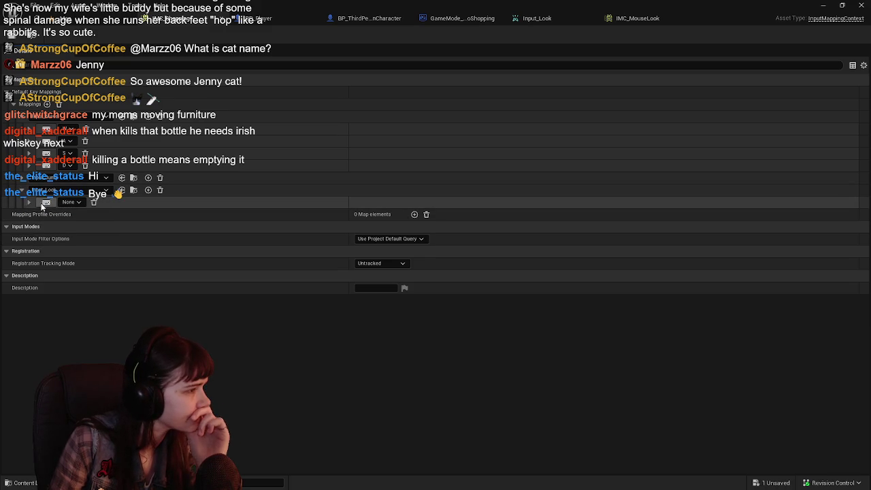
{"action": "left_click", "coordinate": [29, 202]}
Step: In IMC_Shopping, open the new mapping's key selector and search for 'mouse'
{"action": "mouse_move", "coordinate": [686, 17]}
{"action": "left_mouse_down"}
{"action": "mouse_move", "coordinate": [534, 13]}
{"action": "mouse_move", "coordinate": [559, 20]}
{"action": "left_mouse_up"}
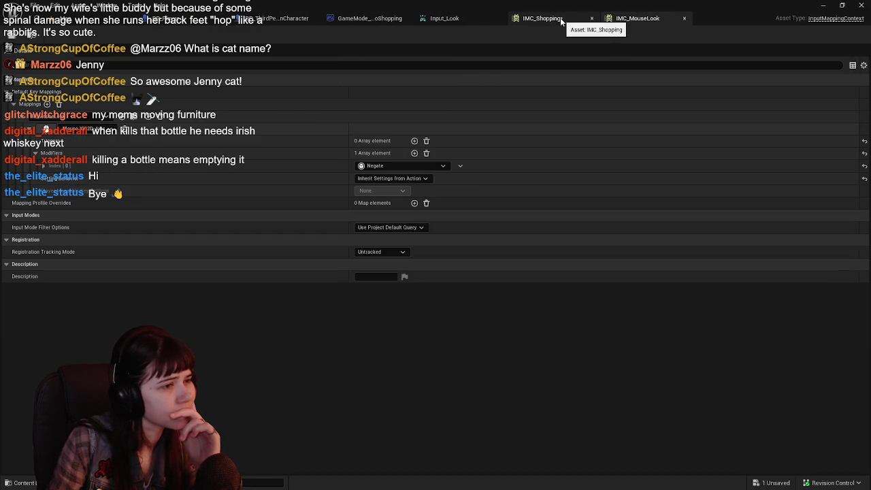
{"action": "left_click", "coordinate": [561, 22]}
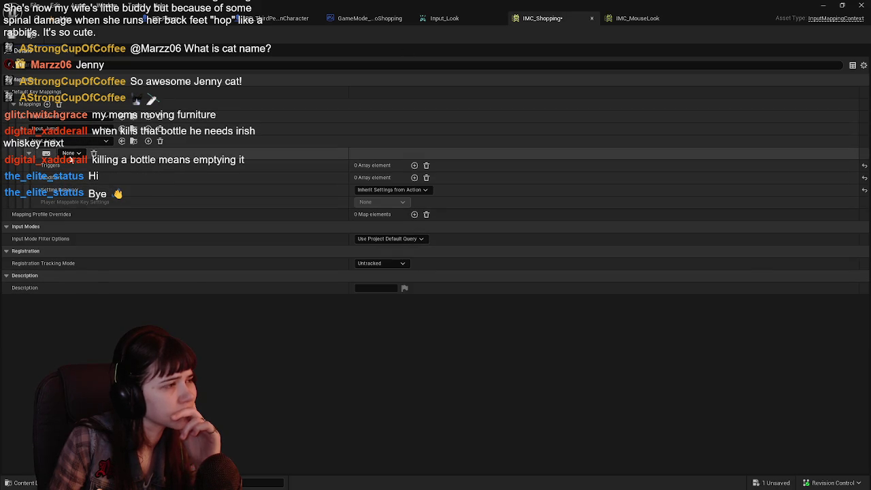
{"action": "left_click", "coordinate": [71, 153]}
{"action": "type", "text": "mouse"}
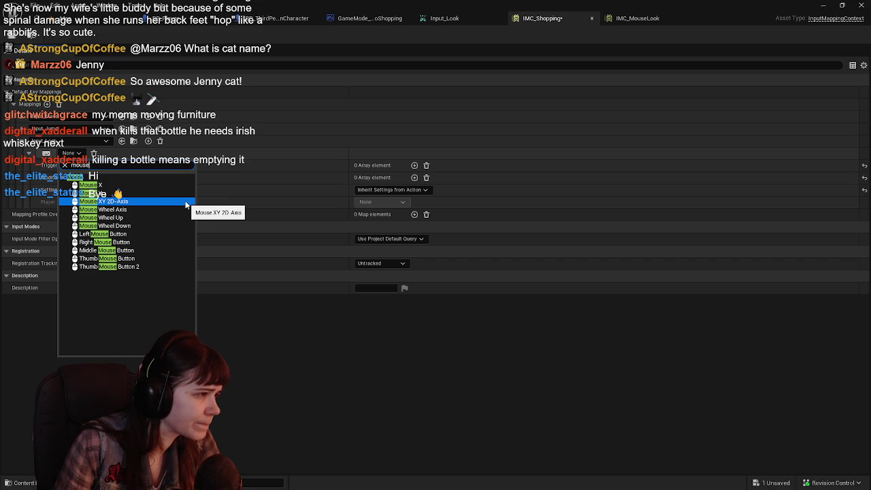
Step: Bind the mapping to Mouse XY 2D-Axis, add a Negate modifier, and save IMC_Shopping
{"action": "left_click", "coordinate": [186, 202]}
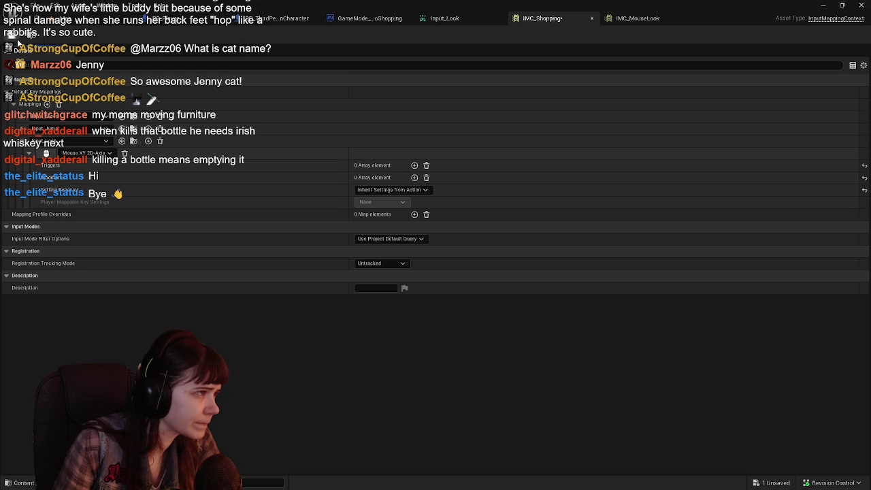
{"action": "left_click", "coordinate": [648, 21]}
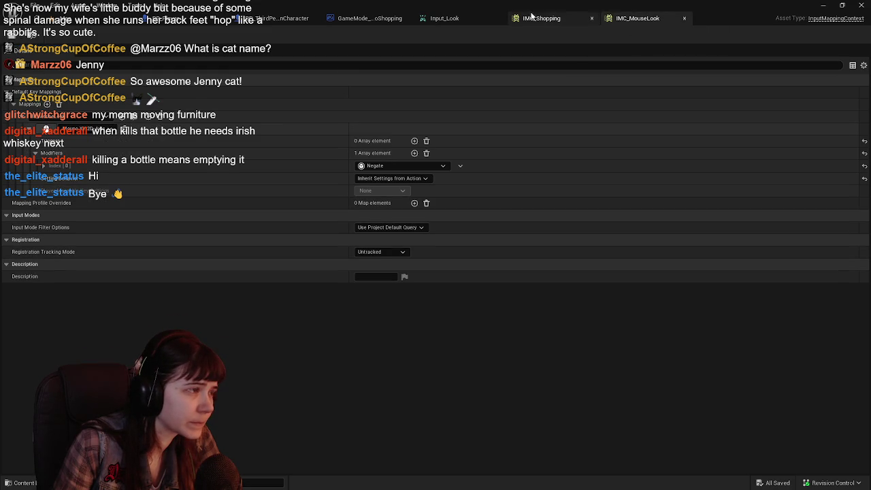
{"action": "left_click", "coordinate": [554, 25]}
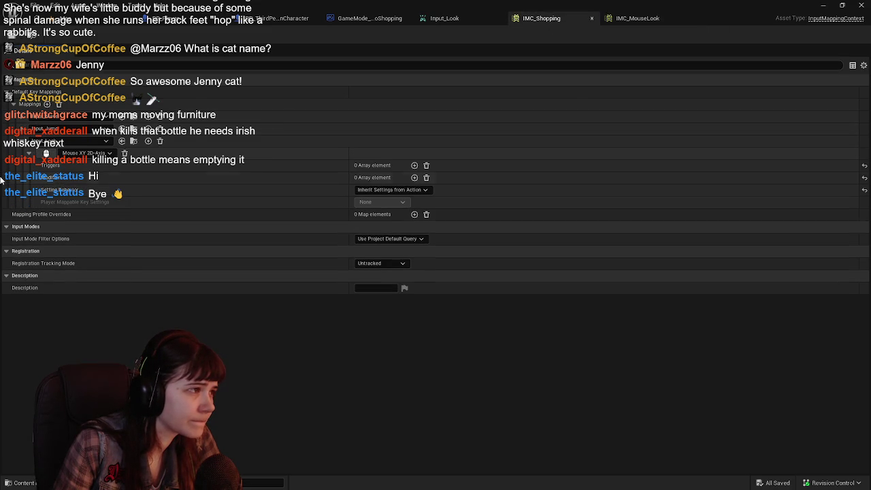
{"action": "left_click", "coordinate": [414, 177]}
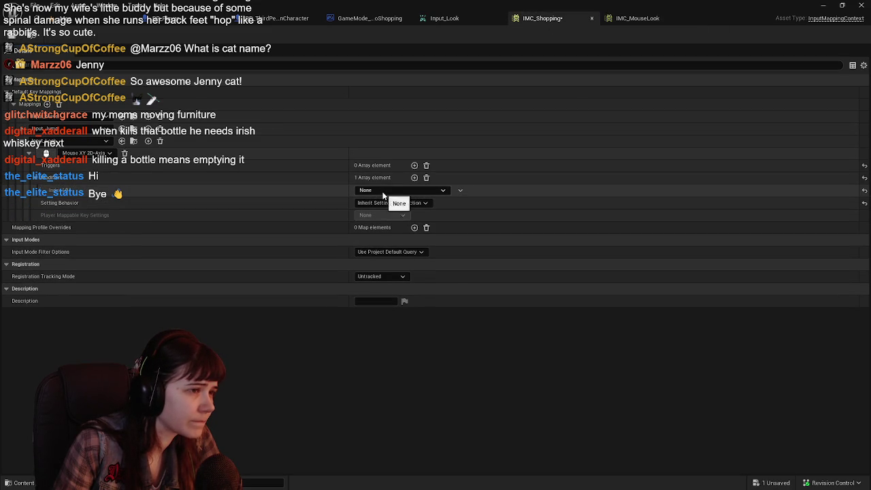
{"action": "left_click", "coordinate": [383, 194]}
{"action": "type", "text": "egate"}
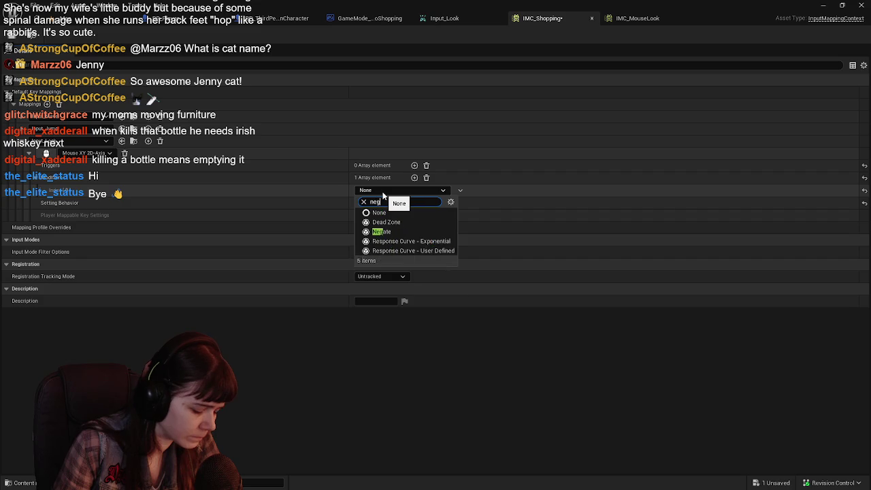
{"action": "left_click", "coordinate": [407, 222]}
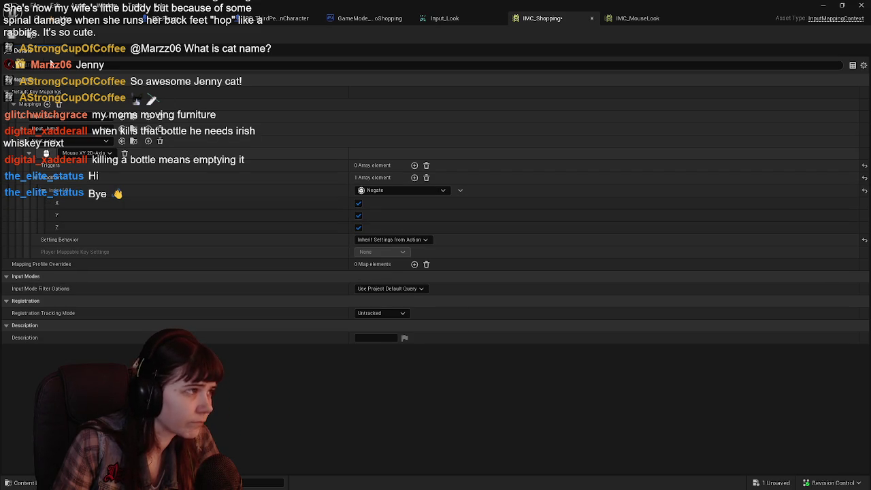
{"action": "key", "text": "ctrl+s"}
Step: Limit Negate to the Y axis by unchecking X and Z, close IMC_MouseLook, and play-test
{"action": "left_click", "coordinate": [637, 18]}
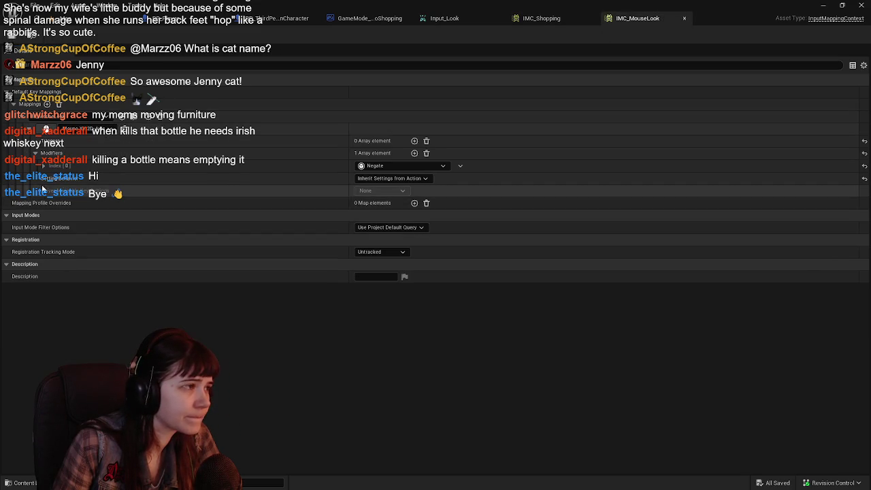
{"action": "left_click", "coordinate": [541, 18]}
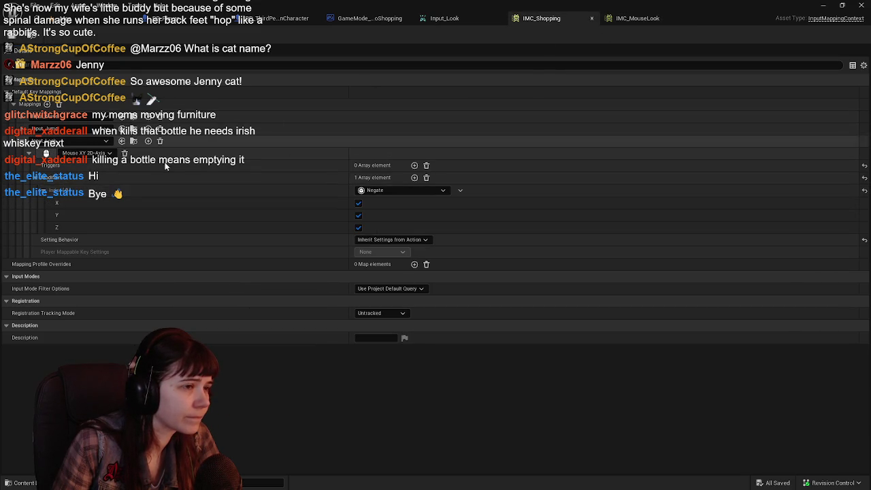
{"action": "left_click", "coordinate": [358, 202]}
{"action": "left_click", "coordinate": [358, 227]}
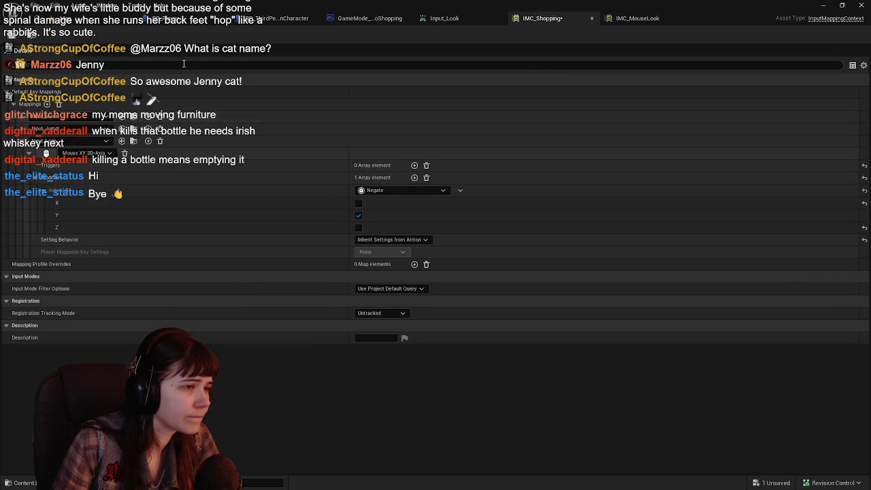
{"action": "left_click", "coordinate": [640, 19]}
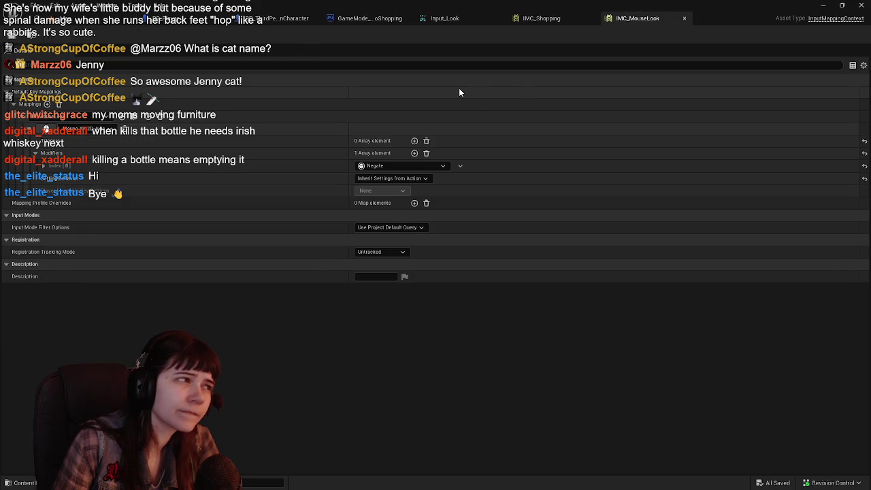
{"action": "left_click", "coordinate": [554, 18]}
{"action": "left_click", "coordinate": [684, 18]}
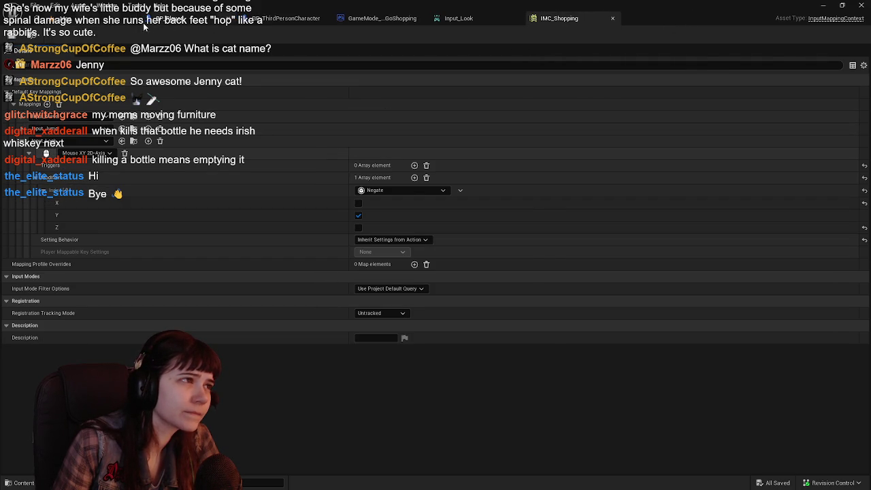
{"action": "left_click", "coordinate": [160, 18]}
{"action": "left_click", "coordinate": [228, 34]}
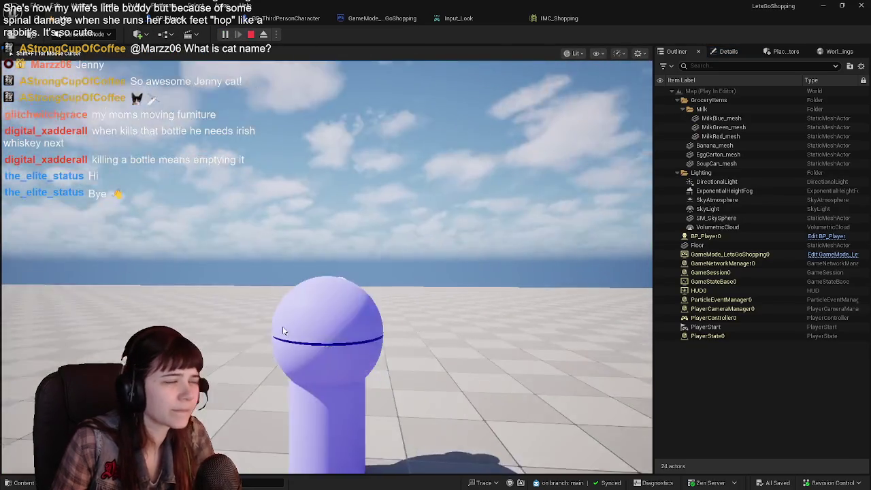
Step: Stop the play test and compare Input_Look with the Mouse XY 2D-Axis mapping
{"action": "key", "text": "Escape"}
{"action": "left_click", "coordinate": [458, 18]}
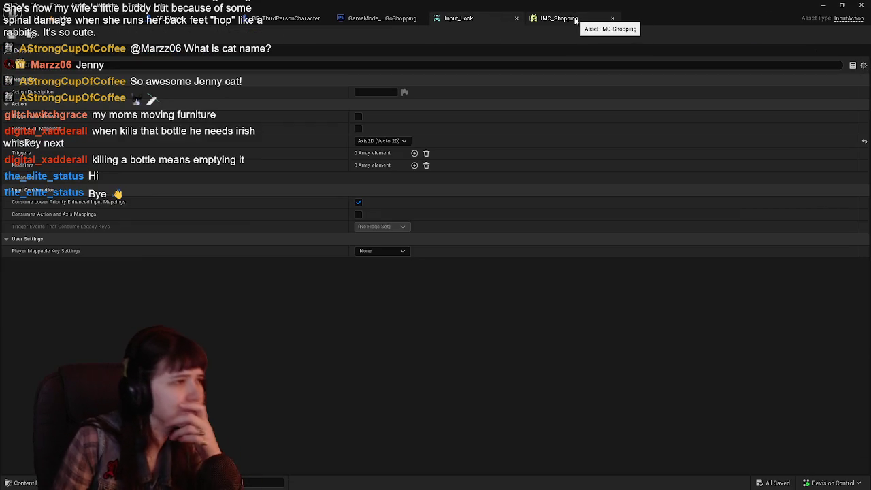
{"action": "left_click", "coordinate": [560, 18]}
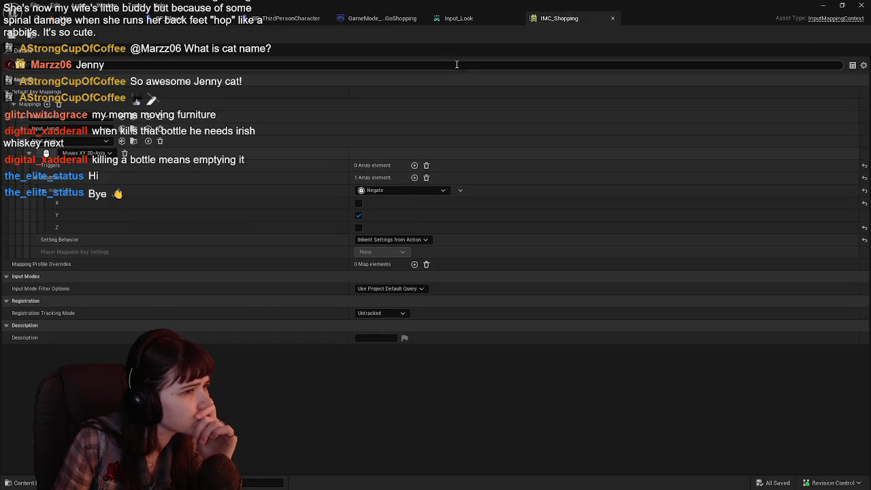
{"action": "left_click", "coordinate": [458, 19]}
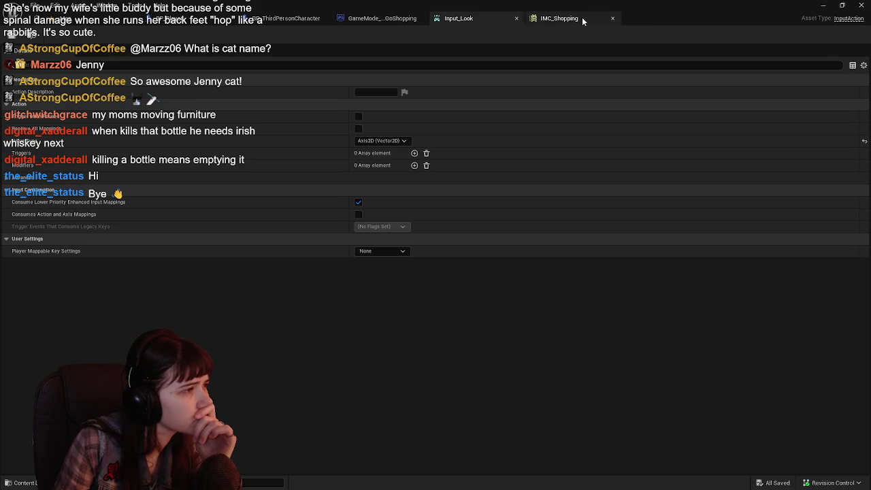
{"action": "left_click", "coordinate": [582, 19]}
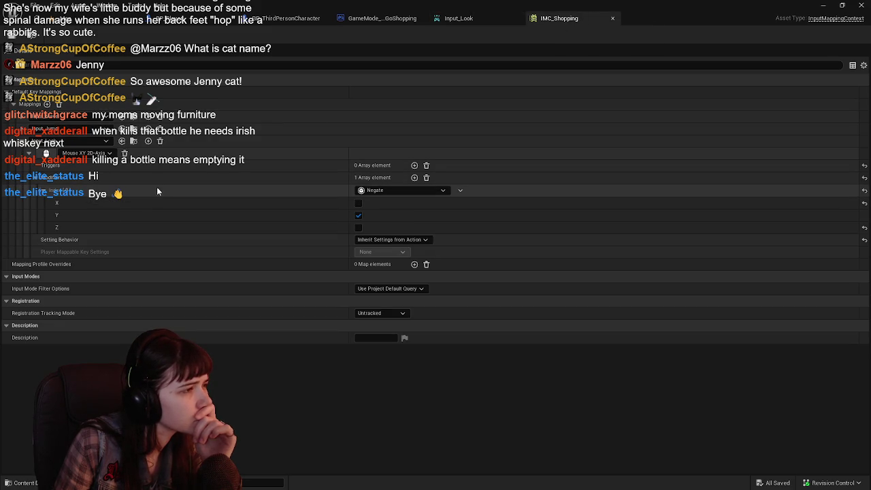
{"action": "left_click", "coordinate": [103, 155]}
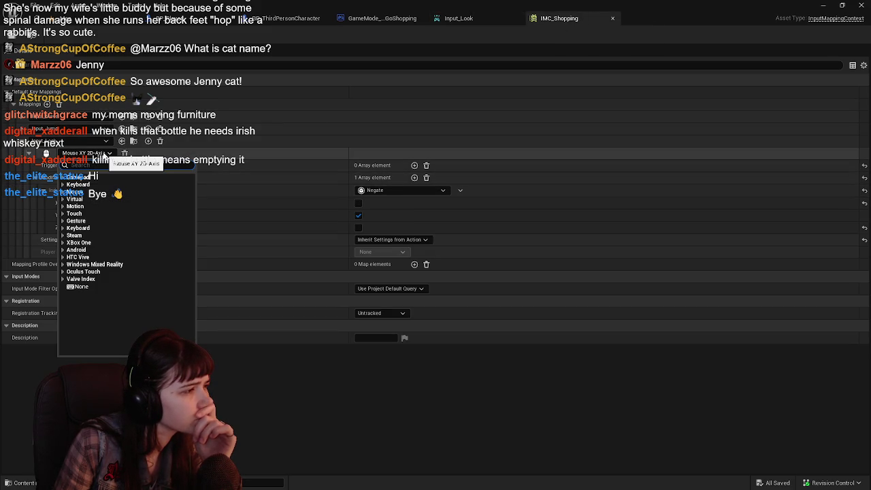
{"action": "left_click", "coordinate": [291, 166]}
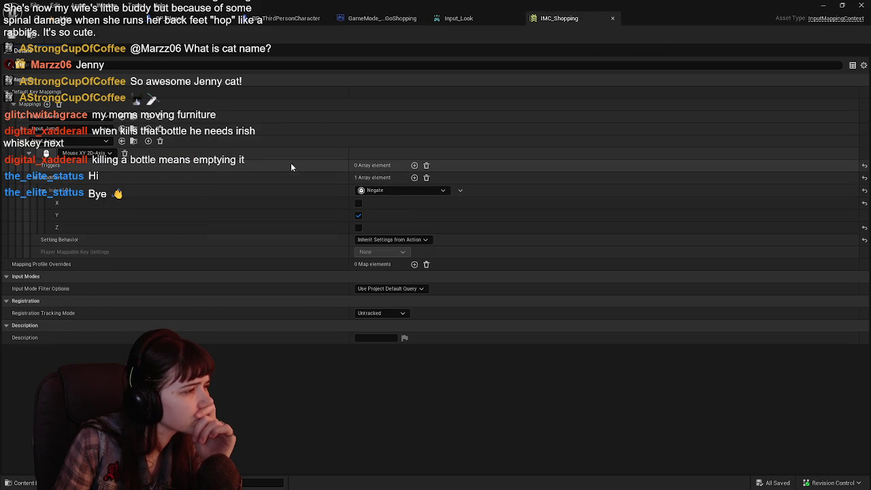
Step: Add a Mouse Y mapping for Input_Look and change the first mapping's key to Mouse X
{"action": "left_click", "coordinate": [148, 141]}
{"action": "left_click", "coordinate": [70, 265]}
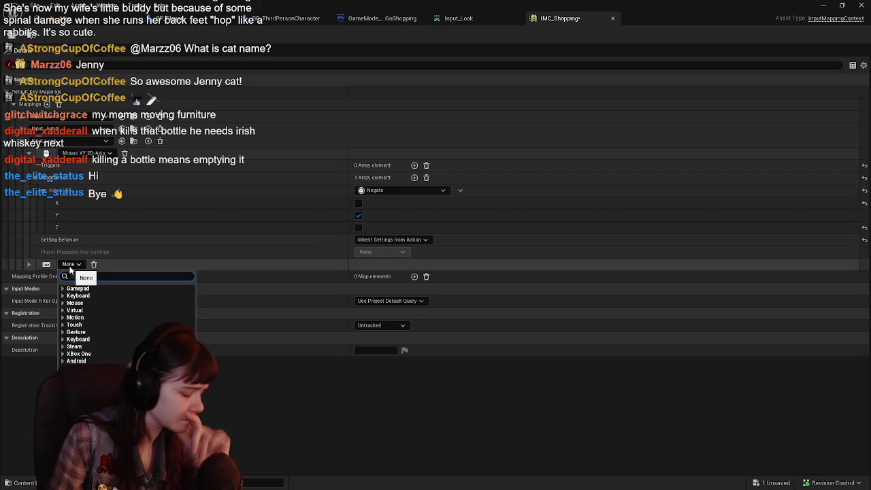
{"action": "type", "text": "mous"}
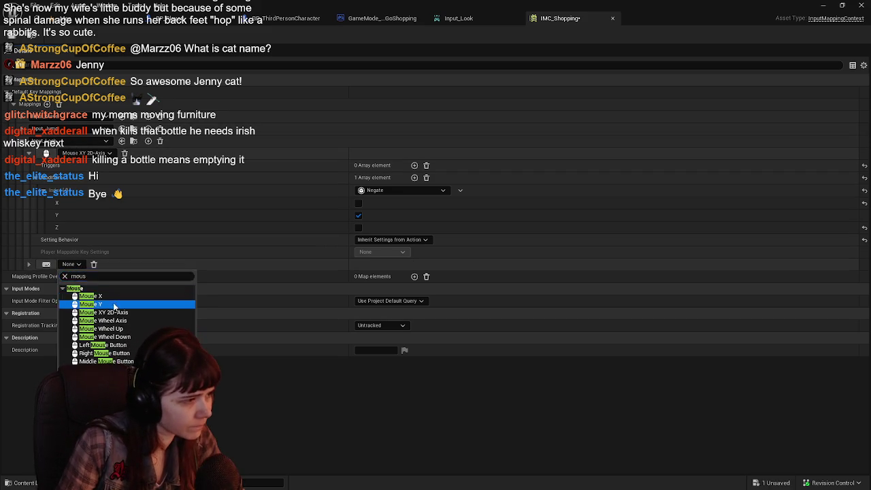
{"action": "left_click", "coordinate": [92, 304]}
{"action": "left_click", "coordinate": [85, 153]}
{"action": "type", "text": "mouse"}
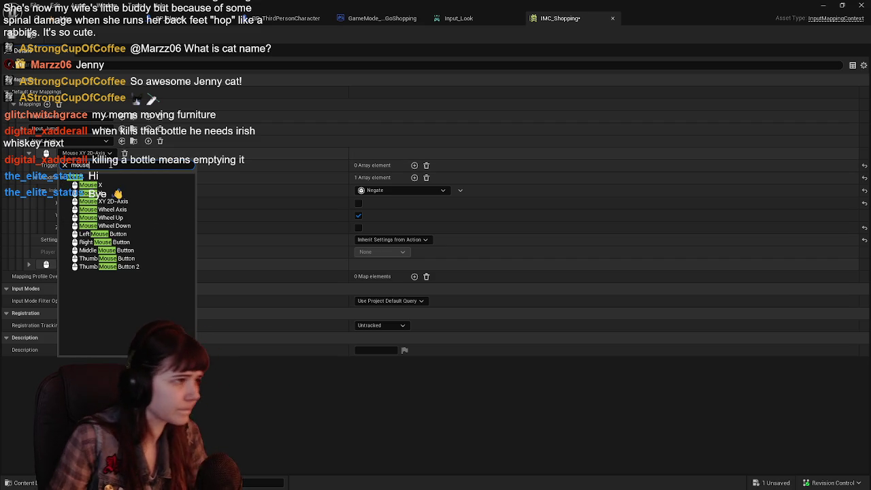
{"action": "key", "text": "Return"}
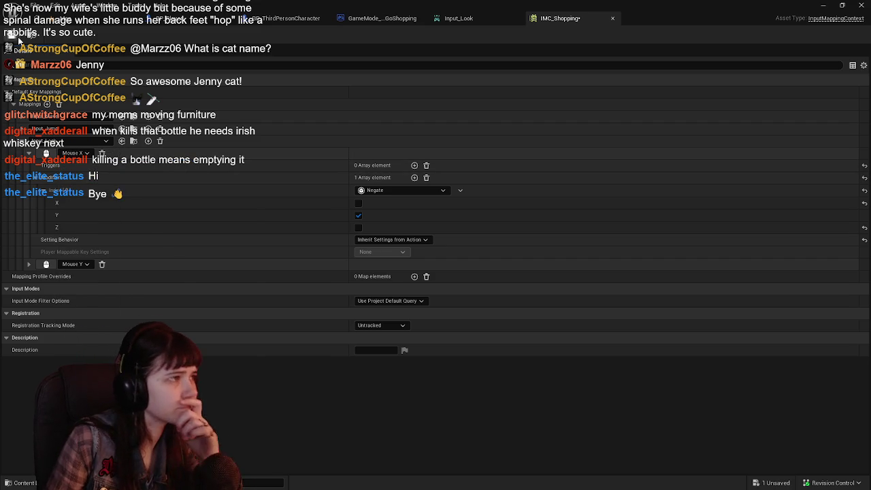
Step: Inspect the Mouse Y mapping settings and Input_Look, then return to the level editor
{"action": "left_click", "coordinate": [27, 264]}
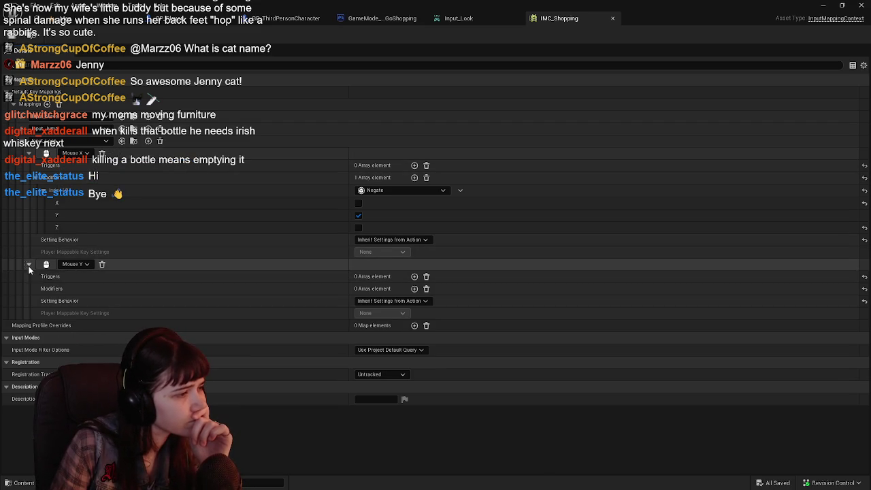
{"action": "left_click", "coordinate": [457, 17]}
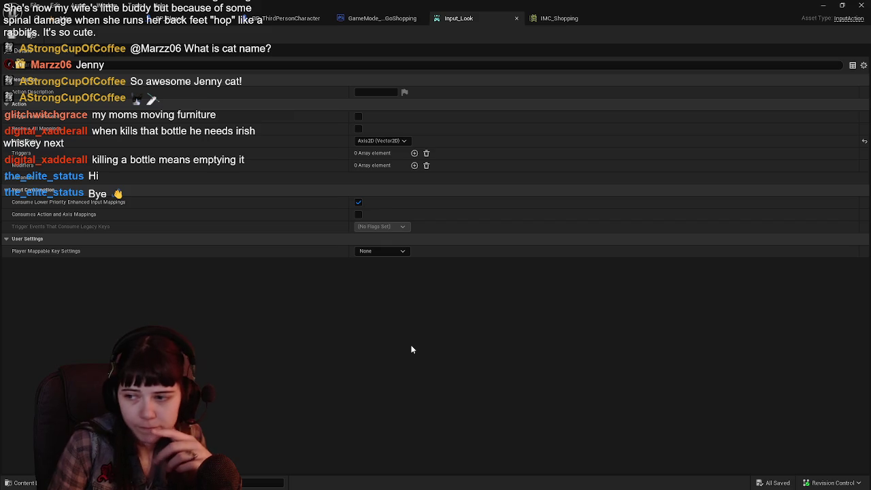
{"action": "left_click", "coordinate": [559, 18]}
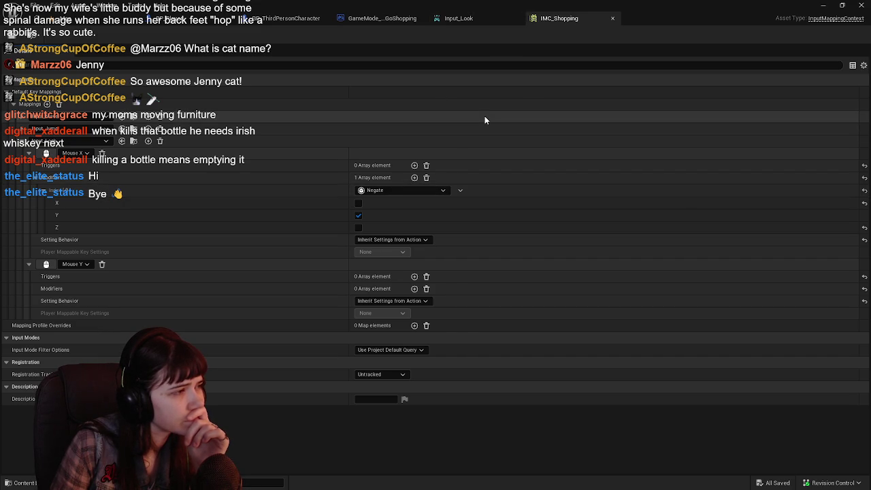
{"action": "left_click", "coordinate": [82, 18]}
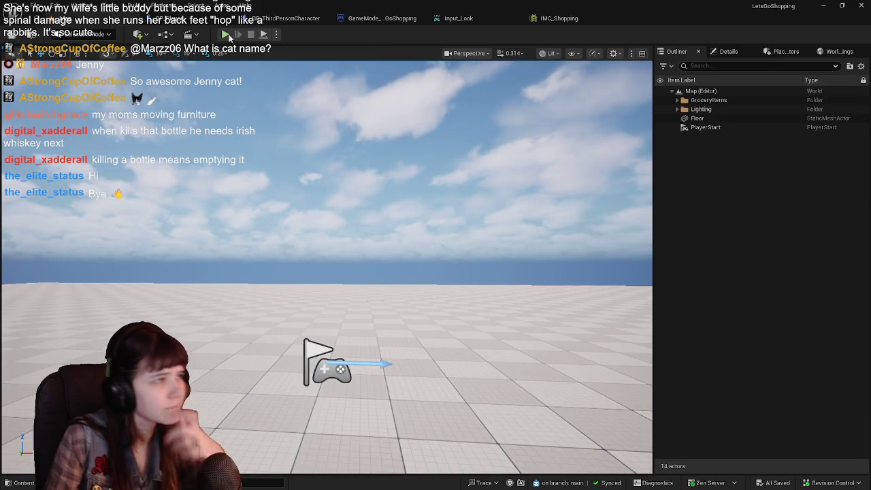
Step: Run and stop a play test, close the Input_Look tab, and show BP_Player's EventGraph
{"action": "left_click", "coordinate": [228, 35]}
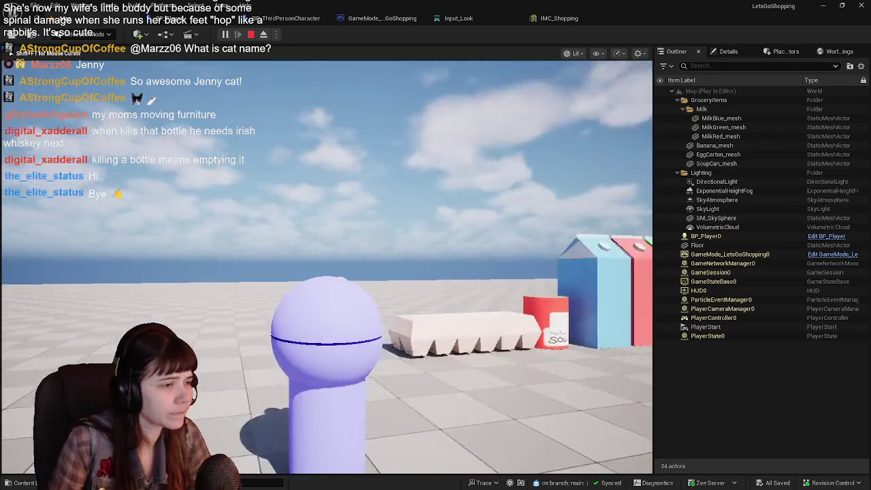
{"action": "key", "text": "Escape"}
{"action": "left_click", "coordinate": [500, 24]}
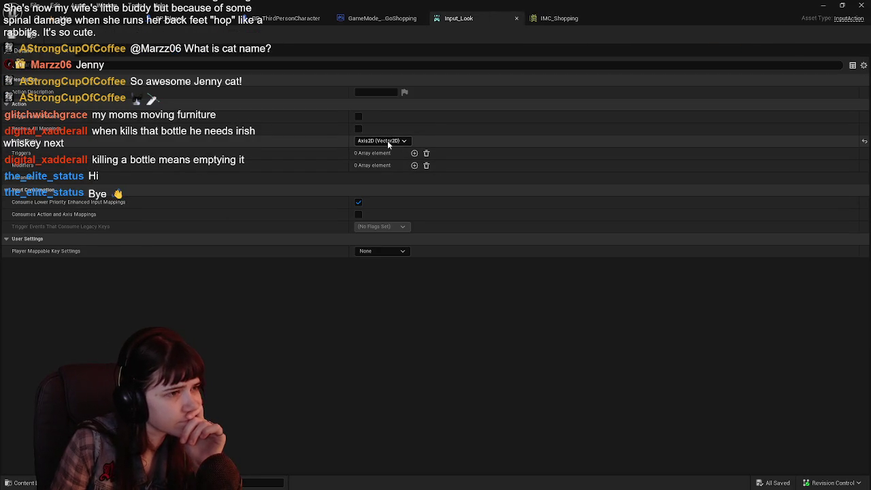
{"action": "left_click", "coordinate": [554, 18]}
{"action": "left_click", "coordinate": [516, 18]}
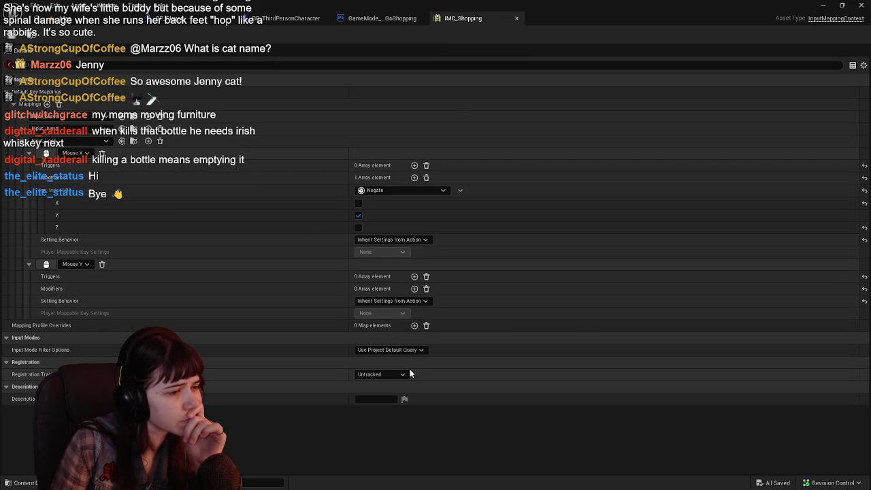
{"action": "left_click", "coordinate": [260, 21]}
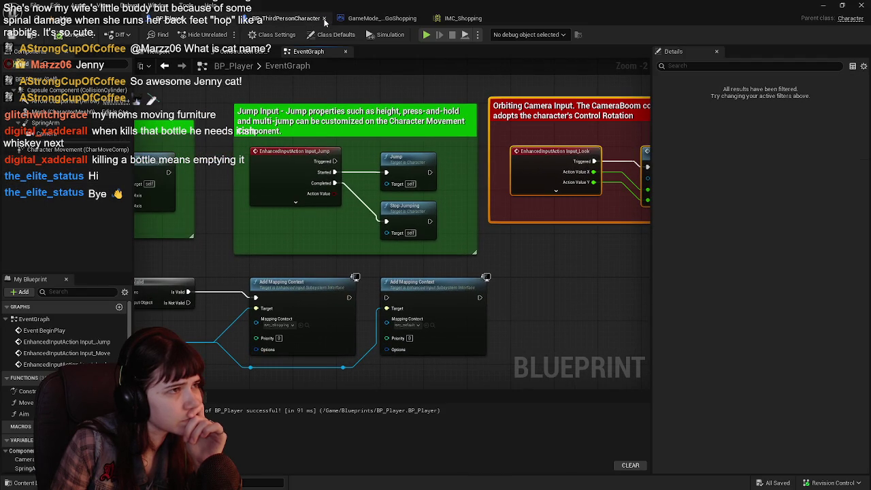
Step: Inspect the Aim function's Add Controller Yaw Input and pitch input nodes
{"action": "double_click", "coordinate": [24, 414]}
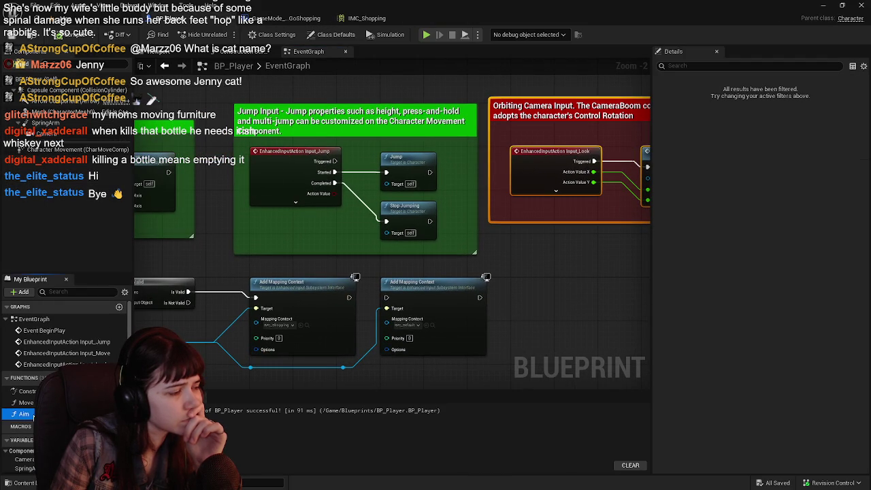
{"action": "scroll", "coordinate": [272, 247], "scroll_direction": "down", "scroll_amount": 2}
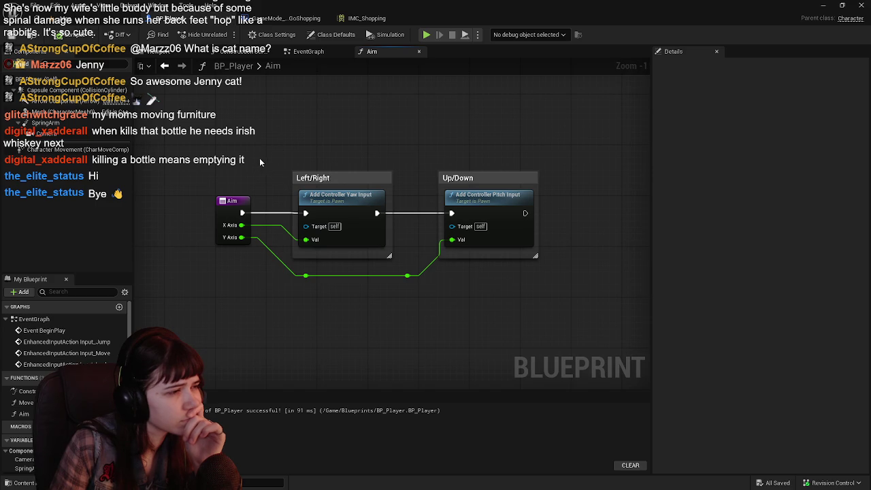
{"action": "scroll", "coordinate": [257, 159], "scroll_direction": "up", "scroll_amount": 1}
{"action": "left_click_drag", "start_coordinate": [290, 149], "coordinate": [278, 157]}
{"action": "left_click", "coordinate": [342, 202]}
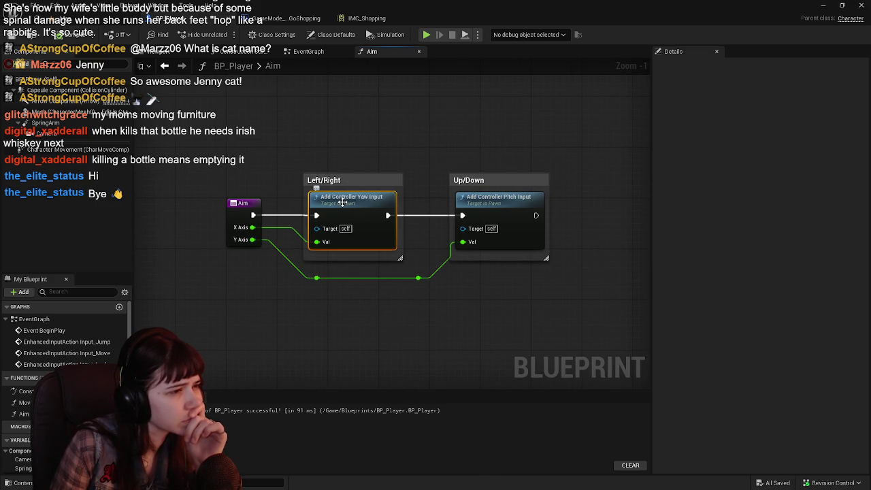
{"action": "left_click", "coordinate": [523, 200]}
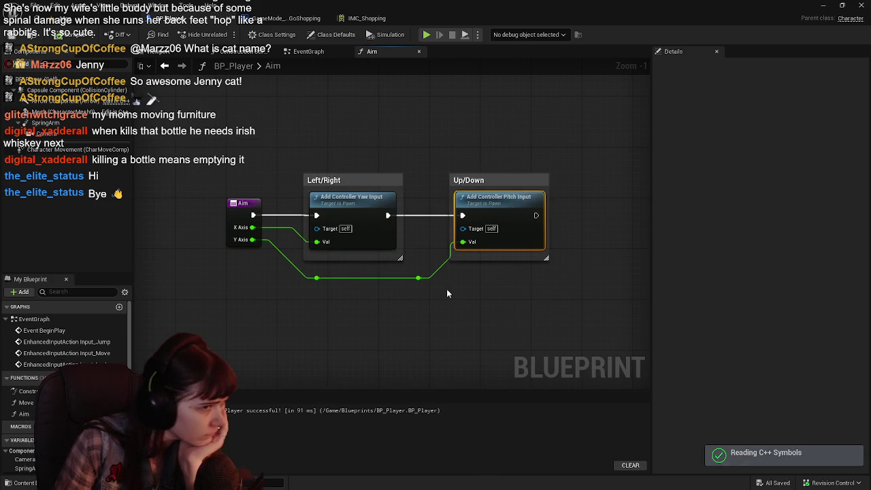
{"action": "left_click_drag", "start_coordinate": [384, 258], "coordinate": [343, 280]}
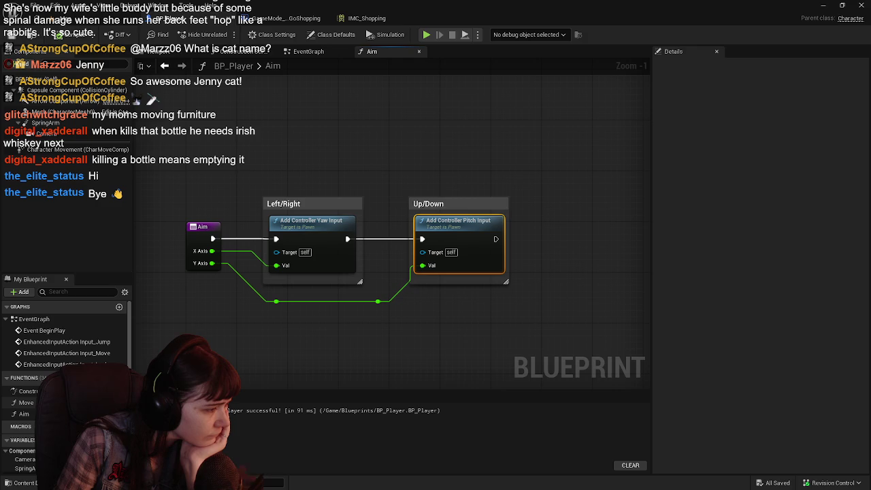
Step: In the event graph, select the Input_Look node and check the IMC_MouseLook mapping context asset
{"action": "left_click", "coordinate": [323, 52]}
{"action": "mouse_move", "coordinate": [470, 194]}
{"action": "left_mouse_down"}
{"action": "mouse_move", "coordinate": [281, 235]}
{"action": "mouse_move", "coordinate": [229, 235]}
{"action": "left_mouse_up"}
{"action": "scroll", "coordinate": [293, 235], "scroll_direction": "up", "scroll_amount": 1}
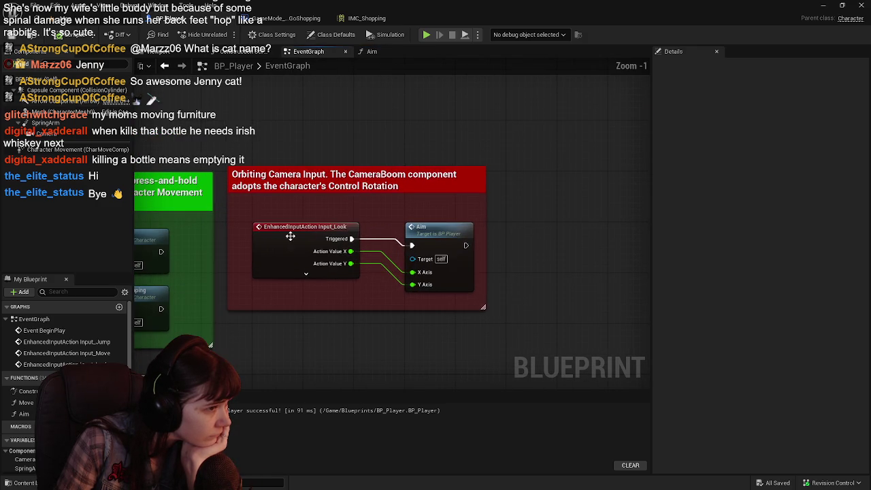
{"action": "left_click", "coordinate": [294, 237]}
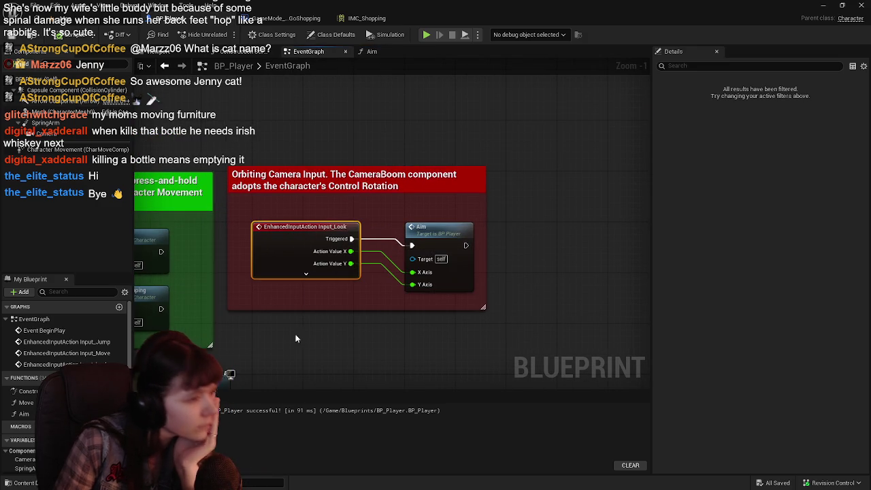
{"action": "key", "text": "ctrl+space"}
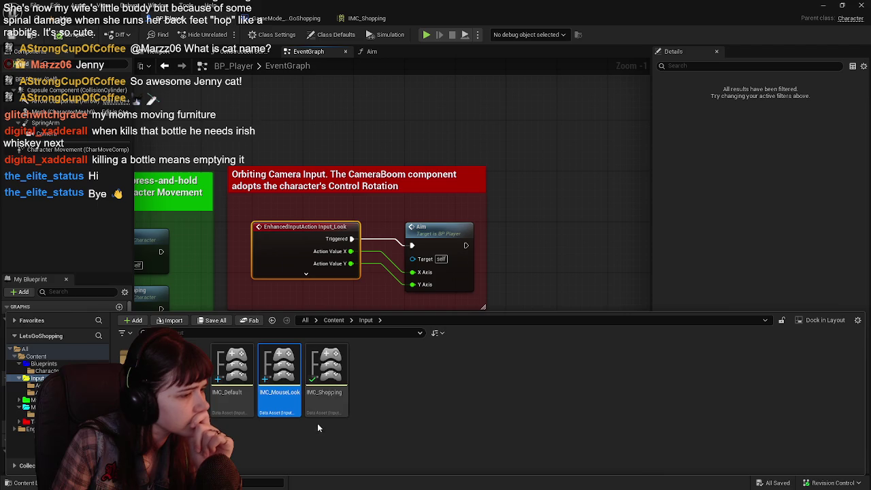
{"action": "left_click", "coordinate": [279, 371]}
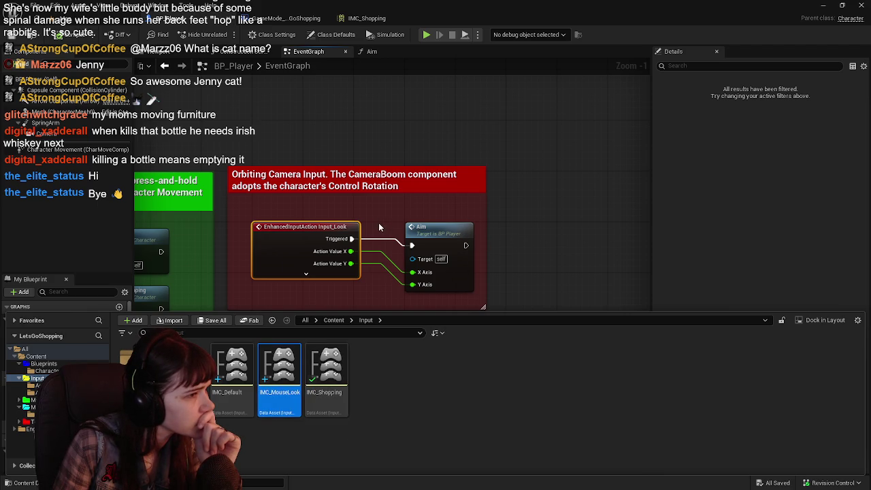
Step: Review the Orbiting Camera, Movement Input and Jump Input comment boxes
{"action": "left_click", "coordinate": [375, 178]}
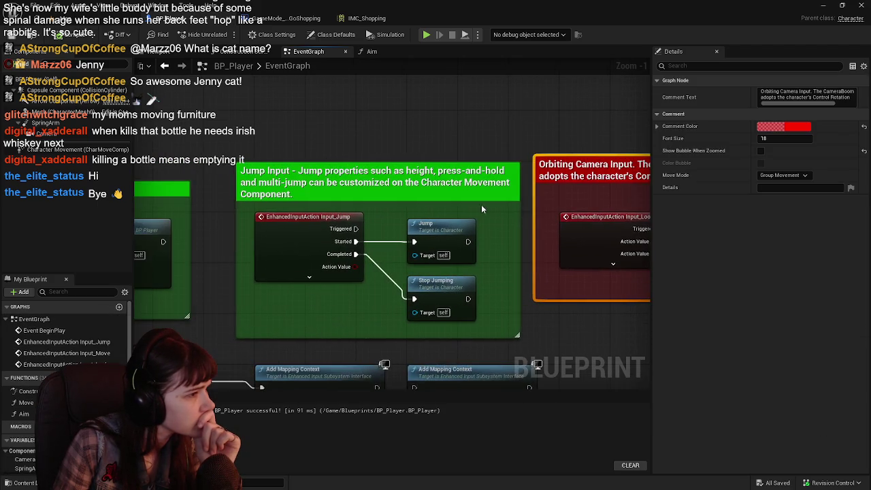
{"action": "left_click_drag", "start_coordinate": [496, 198], "coordinate": [536, 201]}
{"action": "left_click", "coordinate": [348, 186]}
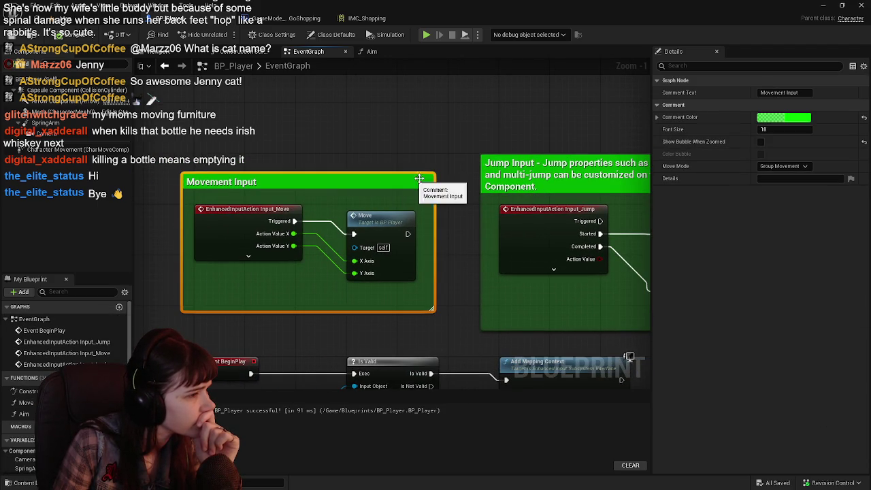
{"action": "left_click_drag", "start_coordinate": [449, 187], "coordinate": [252, 191]}
{"action": "left_click", "coordinate": [433, 182]}
{"action": "mouse_move", "coordinate": [433, 182]}
{"action": "left_mouse_down"}
{"action": "mouse_move", "coordinate": [416, 185]}
{"action": "mouse_move", "coordinate": [373, 227]}
{"action": "left_mouse_up"}
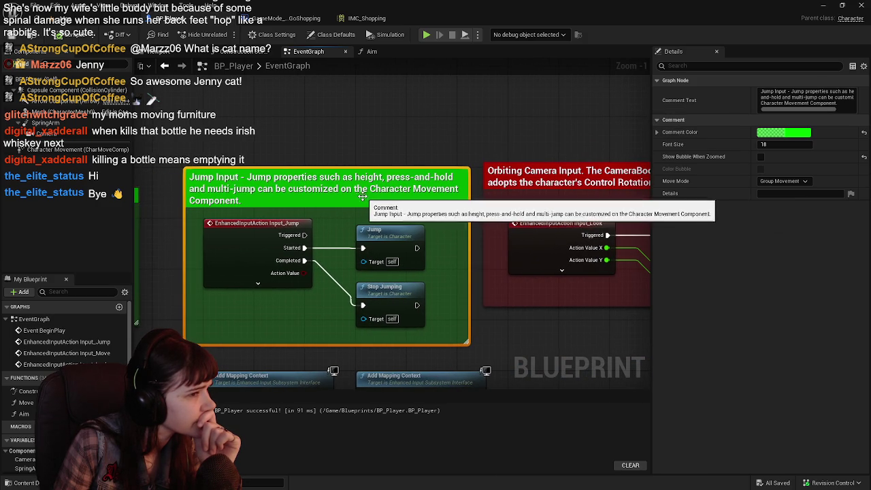
Step: Shorten the jump comment's title to just 'Jump Input'
{"action": "double_click", "coordinate": [292, 187]}
{"action": "left_click_drag", "start_coordinate": [243, 178], "coordinate": [261, 208]}
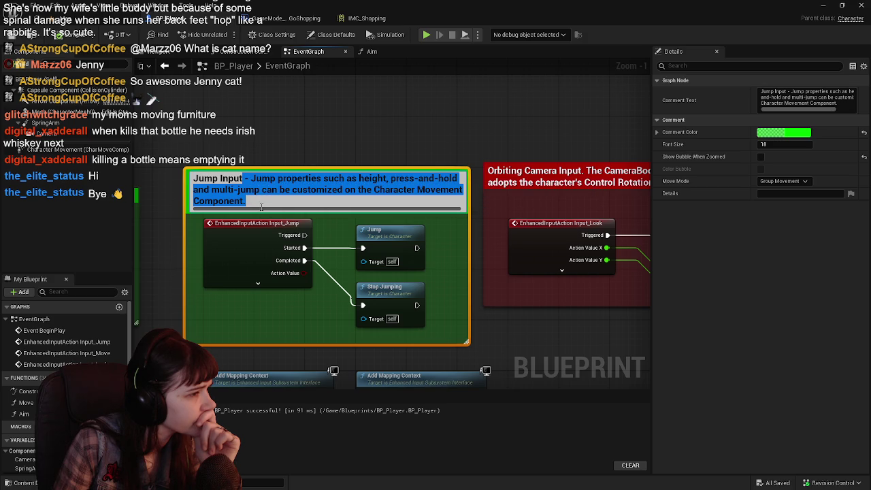
{"action": "key", "text": "BackSpace"}
{"action": "key", "text": "Return"}
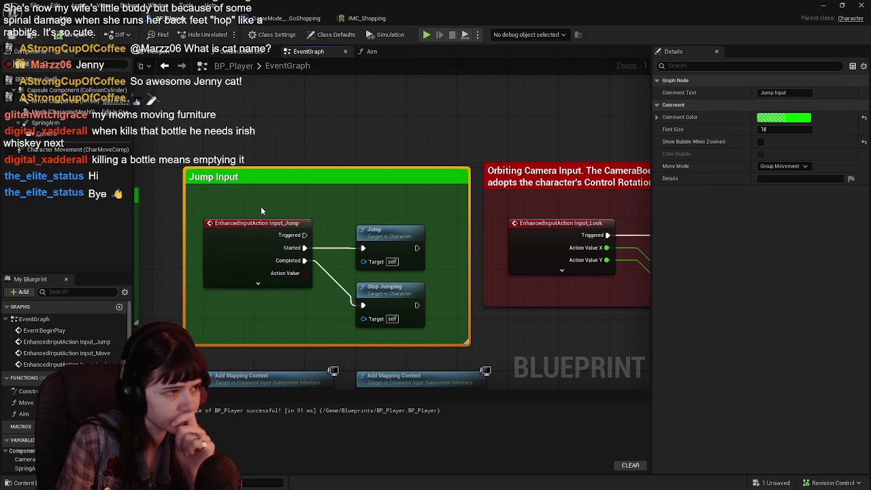
Step: Retitle the Orbiting Camera comment as a mouse camera-look note and save BP_Player
{"action": "left_click_drag", "start_coordinate": [262, 211], "coordinate": [132, 228]}
{"action": "left_click", "coordinate": [420, 188]}
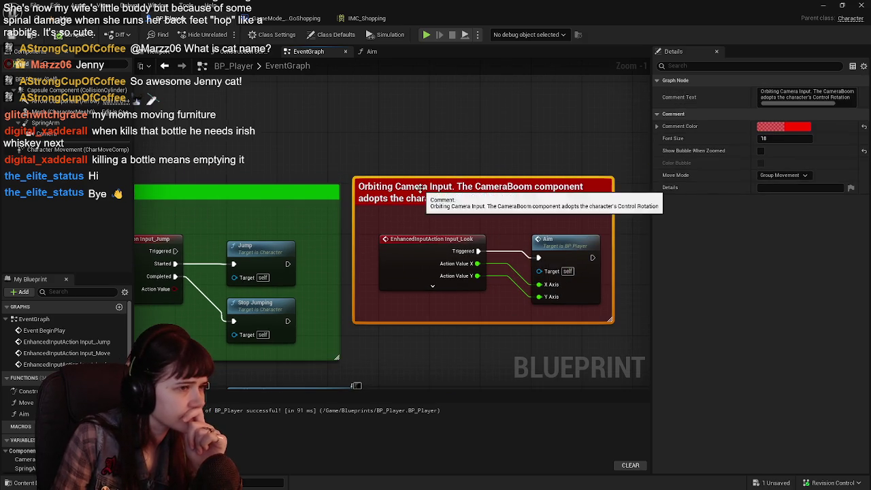
{"action": "double_click", "coordinate": [469, 194]}
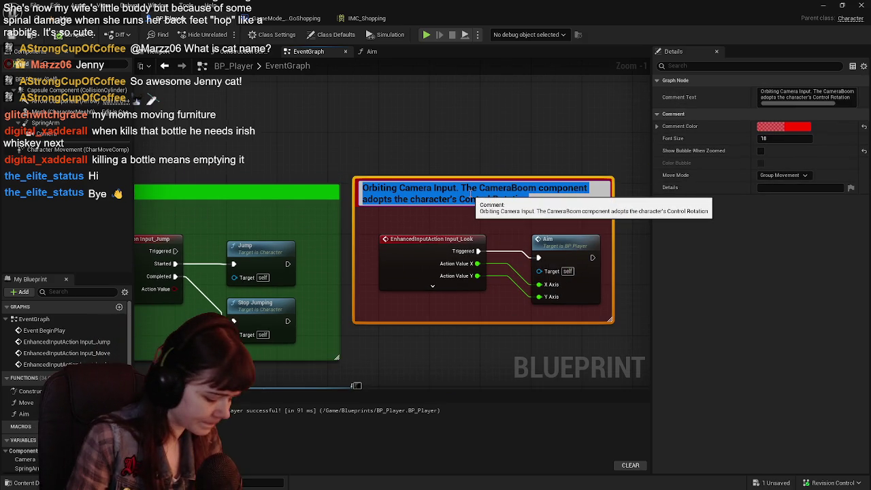
{"action": "type", "text": "Ca"}
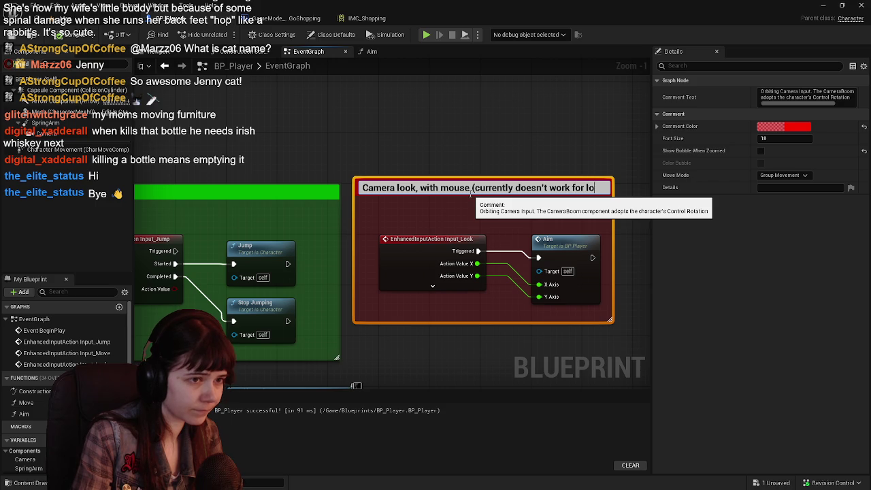
{"action": "type", "text": "oking up and down; only left/right works"}
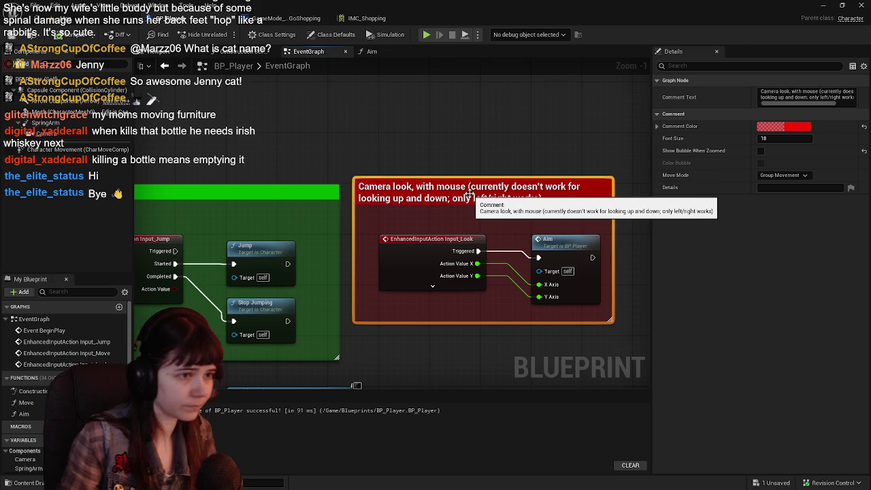
{"action": "key", "text": "Return"}
{"action": "left_click", "coordinate": [70, 37]}
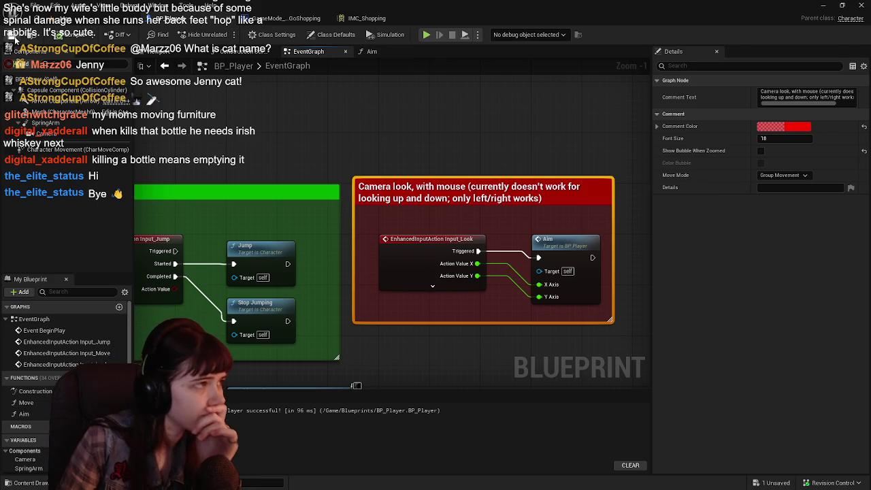
{"action": "scroll", "coordinate": [403, 150], "scroll_direction": "down", "scroll_amount": 2}
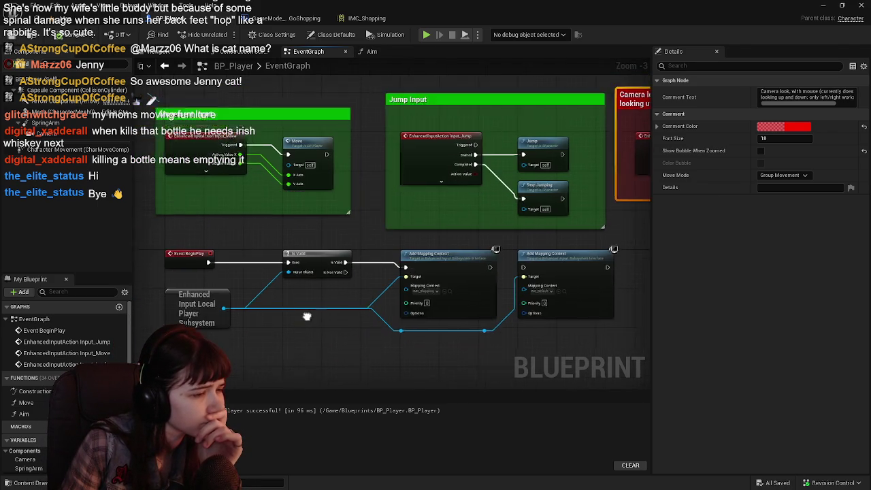
Step: Move the Movement Input comment group upward
{"action": "left_click_drag", "start_coordinate": [154, 220], "coordinate": [585, 331]}
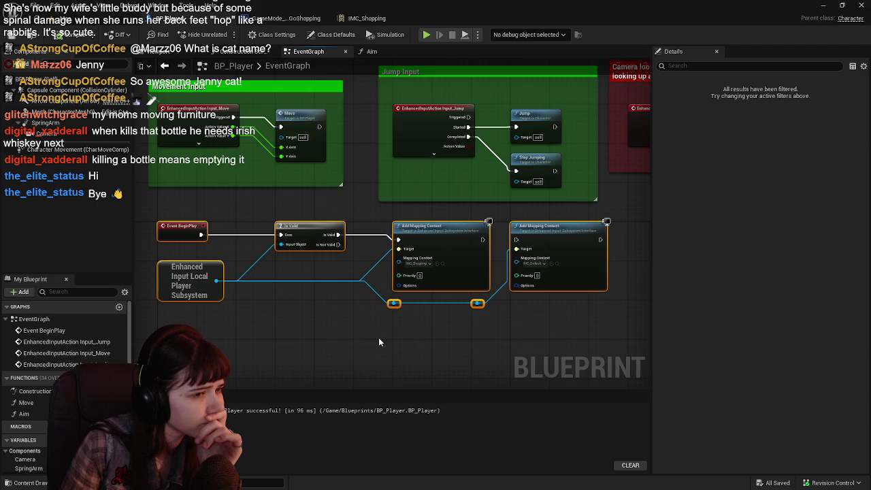
{"action": "scroll", "coordinate": [378, 338], "scroll_direction": "down", "scroll_amount": 1}
{"action": "scroll", "coordinate": [288, 243], "scroll_direction": "up", "scroll_amount": 2}
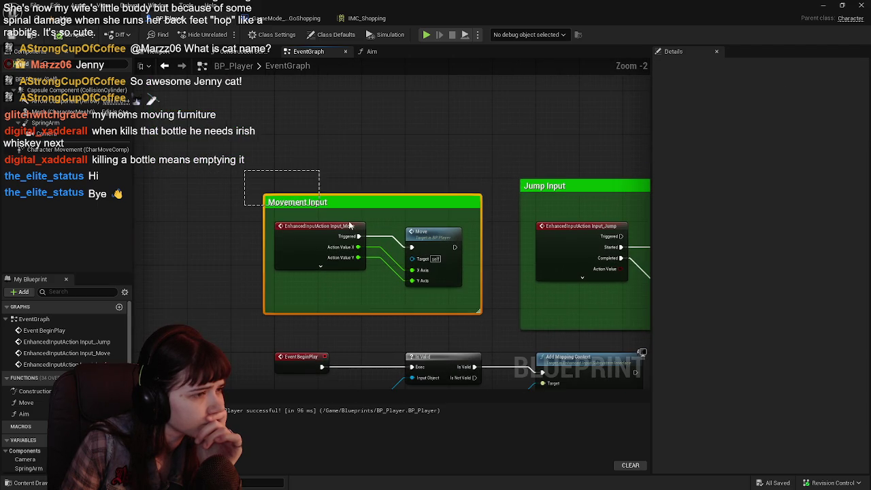
{"action": "left_click", "coordinate": [310, 203]}
{"action": "scroll", "coordinate": [300, 231], "scroll_direction": "up", "scroll_amount": 1}
{"action": "mouse_move", "coordinate": [294, 234]}
{"action": "left_mouse_down"}
{"action": "mouse_move", "coordinate": [290, 182]}
{"action": "mouse_move", "coordinate": [490, 305]}
{"action": "left_mouse_up"}
{"action": "scroll", "coordinate": [290, 183], "scroll_direction": "down", "scroll_amount": 1}
{"action": "scroll", "coordinate": [327, 253], "scroll_direction": "up", "scroll_amount": 2}
Step: Line up the Jump Input and camera look comment groups in a row
{"action": "mouse_move", "coordinate": [316, 253]}
{"action": "left_mouse_down"}
{"action": "mouse_move", "coordinate": [316, 201]}
{"action": "mouse_move", "coordinate": [20, 218]}
{"action": "left_mouse_up"}
{"action": "scroll", "coordinate": [275, 179], "scroll_direction": "down", "scroll_amount": 2}
{"action": "left_click_drag", "start_coordinate": [276, 178], "coordinate": [494, 308]}
{"action": "scroll", "coordinate": [306, 248], "scroll_direction": "up", "scroll_amount": 2}
{"action": "mouse_move", "coordinate": [344, 283]}
{"action": "left_mouse_down"}
{"action": "mouse_move", "coordinate": [354, 227]}
{"action": "mouse_move", "coordinate": [562, 252]}
{"action": "left_mouse_up"}
{"action": "scroll", "coordinate": [334, 254], "scroll_direction": "down", "scroll_amount": 1}
{"action": "scroll", "coordinate": [562, 252], "scroll_direction": "down", "scroll_amount": 2}
Step: Review the tidied graph, then return to the LetsGoShopping level facing the grocery items
{"action": "mouse_move", "coordinate": [260, 304]}
{"action": "left_mouse_down"}
{"action": "mouse_move", "coordinate": [423, 325]}
{"action": "mouse_move", "coordinate": [342, 319]}
{"action": "mouse_move", "coordinate": [394, 315]}
{"action": "mouse_move", "coordinate": [312, 301]}
{"action": "left_mouse_up"}
{"action": "scroll", "coordinate": [360, 272], "scroll_direction": "down", "scroll_amount": 2}
{"action": "left_click_drag", "start_coordinate": [359, 270], "coordinate": [388, 221]}
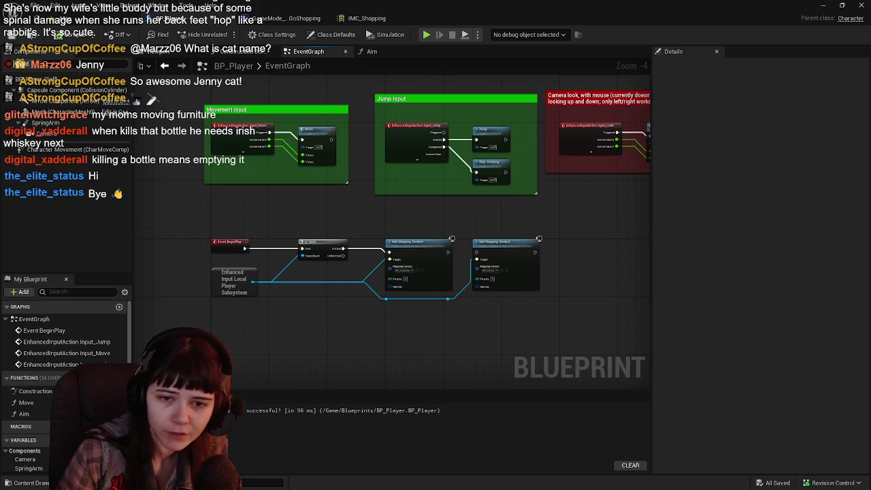
{"action": "left_click_drag", "start_coordinate": [558, 236], "coordinate": [546, 272]}
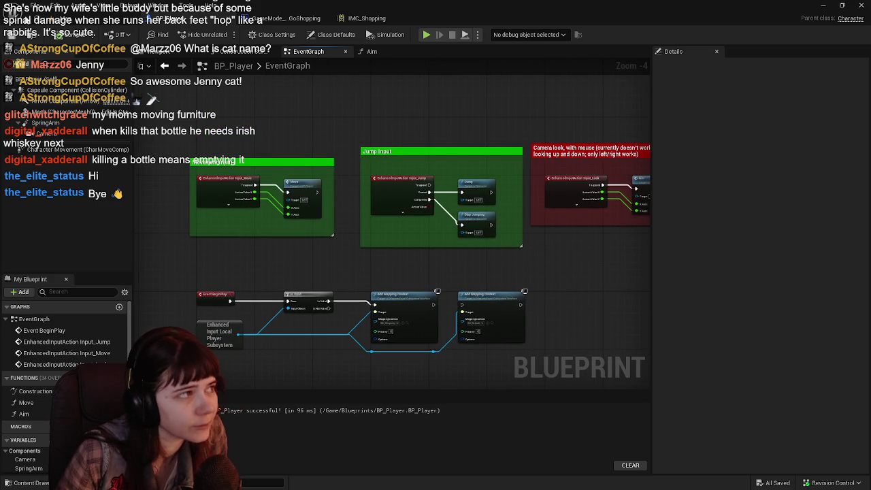
{"action": "left_click", "coordinate": [92, 19]}
{"action": "mouse_move", "coordinate": [326, 297]}
{"action": "left_mouse_down"}
{"action": "mouse_move", "coordinate": [422, 326]}
{"action": "mouse_move", "coordinate": [419, 282]}
{"action": "mouse_move", "coordinate": [402, 273]}
{"action": "mouse_move", "coordinate": [403, 246]}
{"action": "left_mouse_up"}
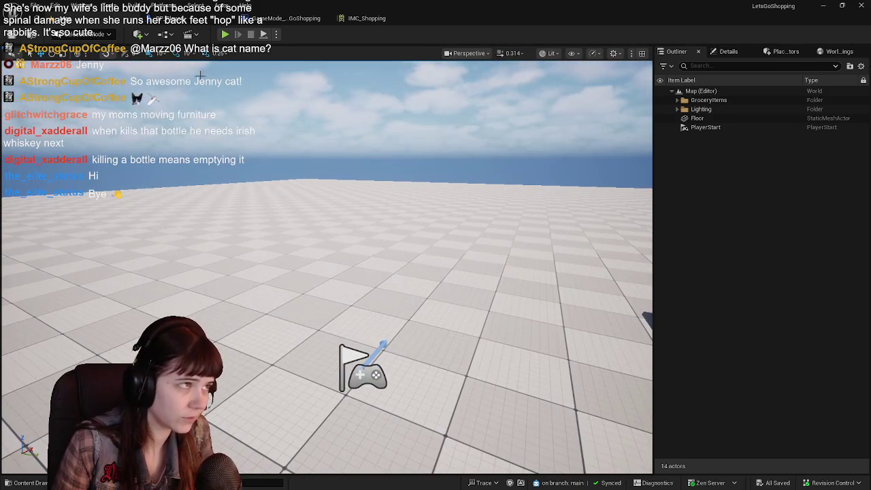
Step: Play In Editor to test mouse camera look, then stop the session
{"action": "key", "text": "alt+p"}
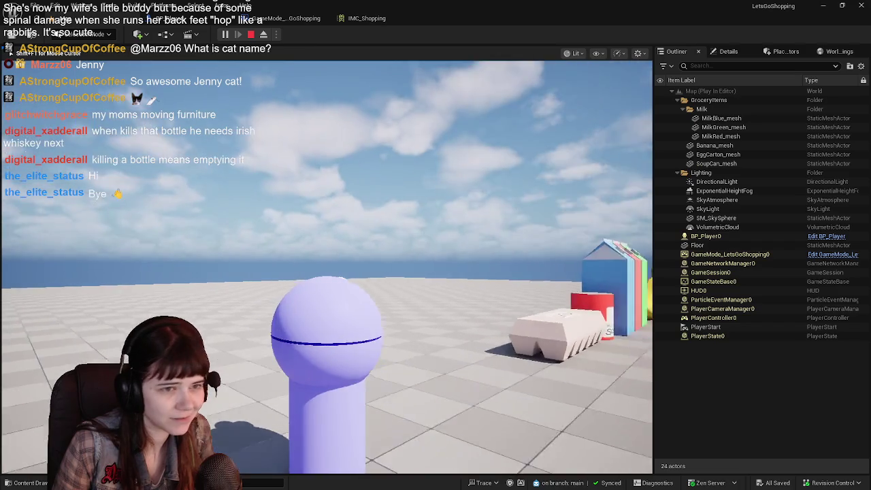
{"action": "mouse_move", "coordinate": [326, 245]}
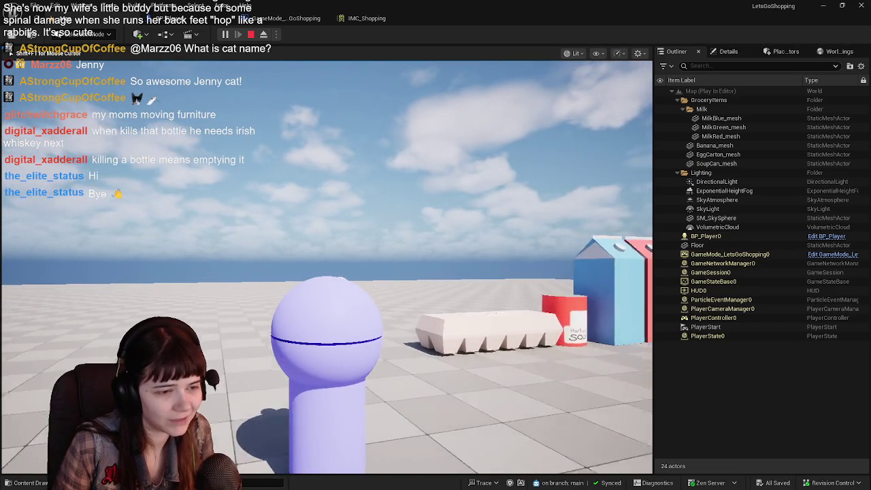
{"action": "key", "text": "Escape"}
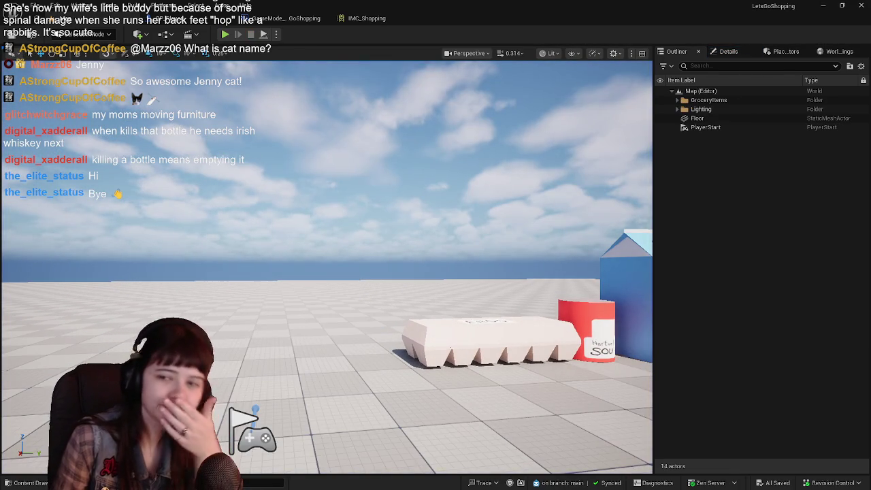